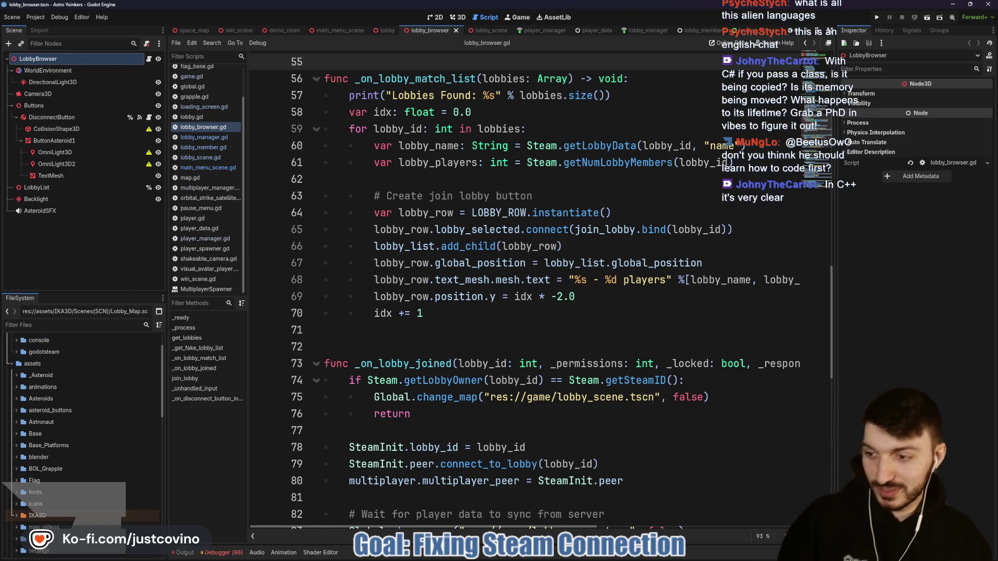
Write 'Zero' in red over lines 81–83 with a divider line above it
{"action": "left_click", "coordinate": [456, 310]}
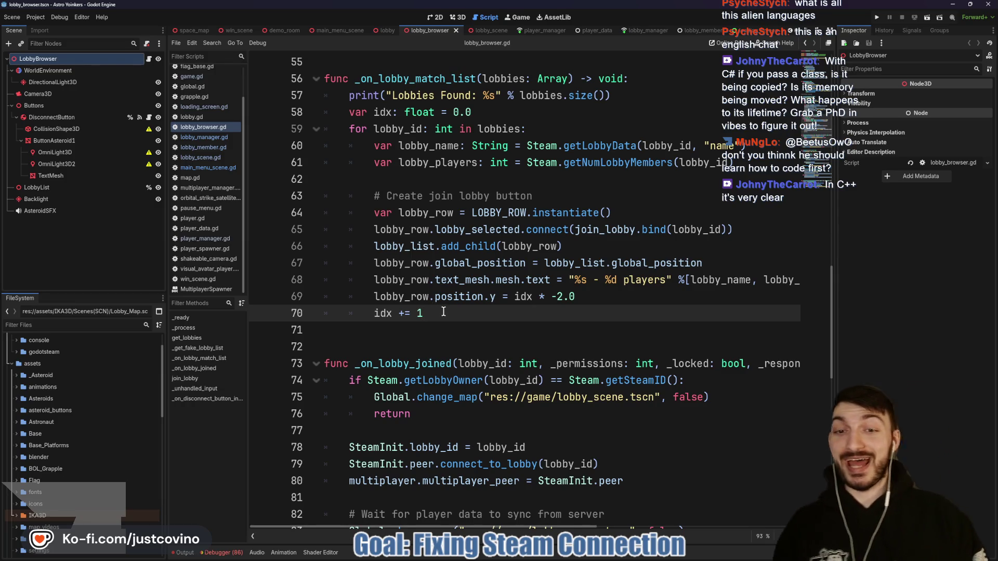
{"action": "scroll", "coordinate": [444, 311], "scroll_direction": "down", "scroll_amount": 1}
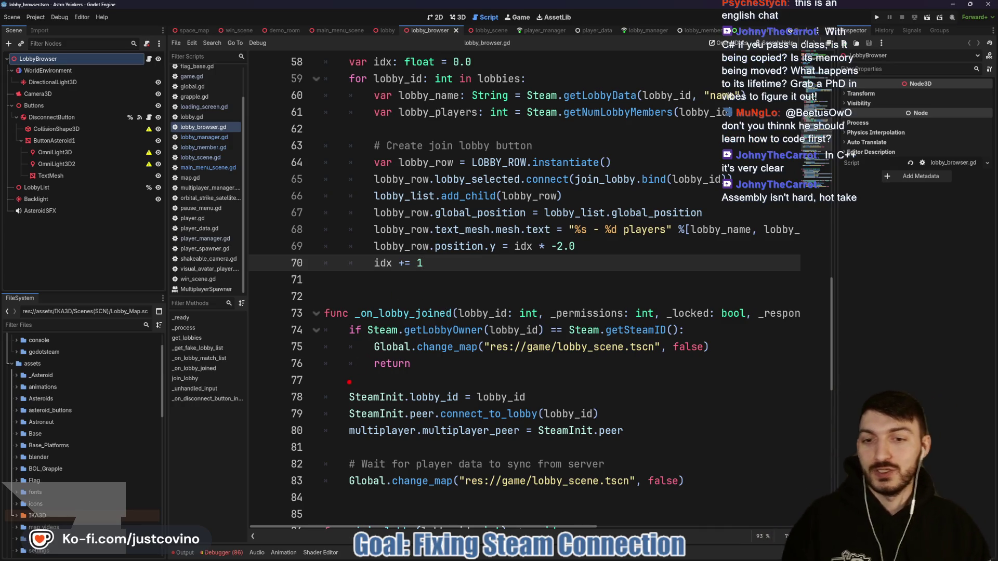
{"action": "mouse_move", "coordinate": [363, 444]}
{"action": "left_mouse_down"}
{"action": "mouse_move", "coordinate": [396, 483]}
{"action": "mouse_move", "coordinate": [415, 471]}
{"action": "mouse_move", "coordinate": [464, 489]}
{"action": "mouse_move", "coordinate": [470, 470]}
{"action": "left_mouse_up"}
{"action": "left_click_drag", "start_coordinate": [232, 411], "coordinate": [695, 410]}
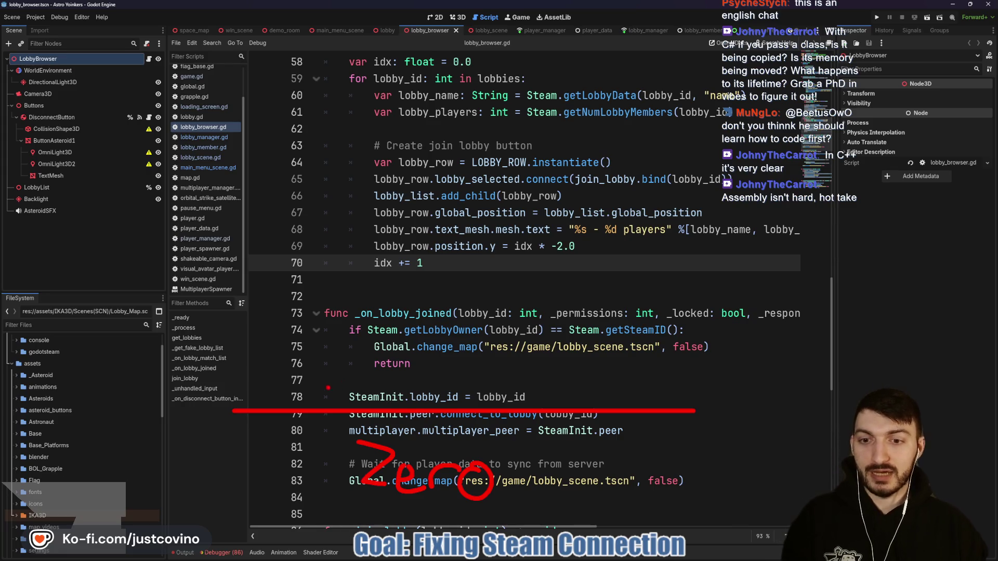
Write 'Noob' in red above, with a divider line under line 73
{"action": "mouse_move", "coordinate": [335, 399]}
{"action": "left_mouse_down"}
{"action": "mouse_move", "coordinate": [350, 358]}
{"action": "mouse_move", "coordinate": [400, 391]}
{"action": "mouse_move", "coordinate": [433, 382]}
{"action": "mouse_move", "coordinate": [457, 401]}
{"action": "mouse_move", "coordinate": [463, 387]}
{"action": "left_mouse_up"}
{"action": "left_click", "coordinate": [459, 378]}
{"action": "left_click_drag", "start_coordinate": [271, 328], "coordinate": [653, 323]}
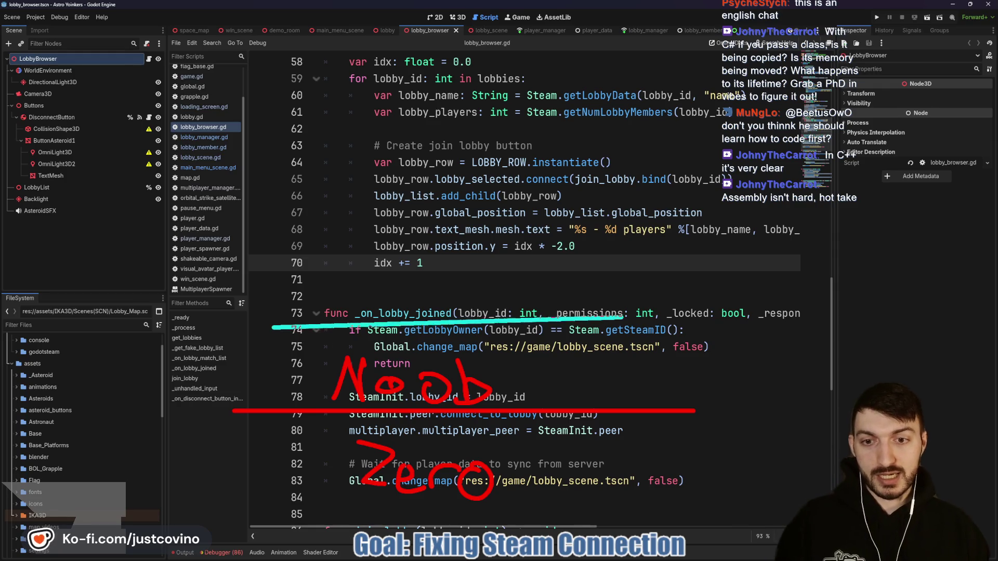
Write 'Begin' in red over lines 70–73 and rule a divider through line 68
{"action": "mouse_move", "coordinate": [351, 257]}
{"action": "left_mouse_down"}
{"action": "mouse_move", "coordinate": [352, 303]}
{"action": "mouse_move", "coordinate": [360, 278]}
{"action": "mouse_move", "coordinate": [351, 307]}
{"action": "left_mouse_up"}
{"action": "left_click_drag", "start_coordinate": [419, 292], "coordinate": [451, 321]}
{"action": "left_click_drag", "start_coordinate": [473, 304], "coordinate": [475, 318]}
{"action": "left_click_drag", "start_coordinate": [476, 283], "coordinate": [479, 290]}
{"action": "left_click_drag", "start_coordinate": [492, 300], "coordinate": [497, 322]}
{"action": "left_click_drag", "start_coordinate": [513, 296], "coordinate": [526, 322]}
{"action": "left_click_drag", "start_coordinate": [447, 294], "coordinate": [457, 301]}
{"action": "left_click_drag", "start_coordinate": [519, 292], "coordinate": [531, 291]}
{"action": "left_click_drag", "start_coordinate": [272, 230], "coordinate": [704, 229]}
Write 'Int' in red over lines 64–67
{"action": "left_click_drag", "start_coordinate": [358, 170], "coordinate": [360, 214]}
{"action": "mouse_move", "coordinate": [374, 216]}
{"action": "left_mouse_down"}
{"action": "mouse_move", "coordinate": [383, 199]}
{"action": "mouse_move", "coordinate": [403, 217]}
{"action": "left_mouse_up"}
{"action": "left_click_drag", "start_coordinate": [436, 173], "coordinate": [446, 219]}
{"action": "left_click_drag", "start_coordinate": [431, 202], "coordinate": [467, 197]}
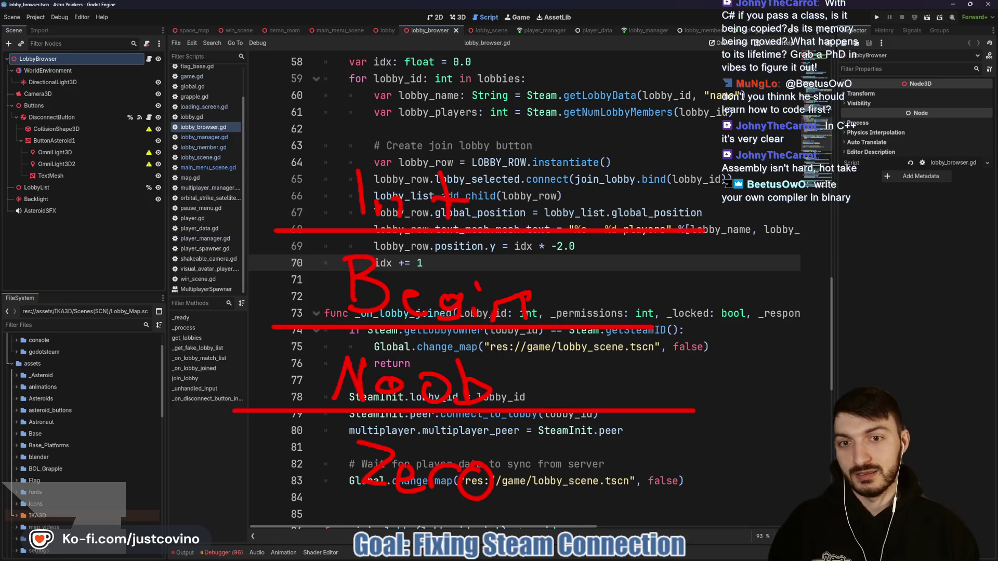
Underline line 63, write 'Pro' above it, and draw a red arrow at line 73's func
{"action": "left_click_drag", "start_coordinate": [257, 150], "coordinate": [591, 151]}
{"action": "left_click_drag", "start_coordinate": [348, 88], "coordinate": [347, 131]}
{"action": "mouse_move", "coordinate": [342, 87]}
{"action": "left_mouse_down"}
{"action": "mouse_move", "coordinate": [363, 79]}
{"action": "mouse_move", "coordinate": [355, 103]}
{"action": "left_mouse_up"}
{"action": "left_click_drag", "start_coordinate": [383, 130], "coordinate": [405, 104]}
{"action": "mouse_move", "coordinate": [429, 122]}
{"action": "left_mouse_down"}
{"action": "mouse_move", "coordinate": [422, 130]}
{"action": "mouse_move", "coordinate": [430, 123]}
{"action": "left_mouse_up"}
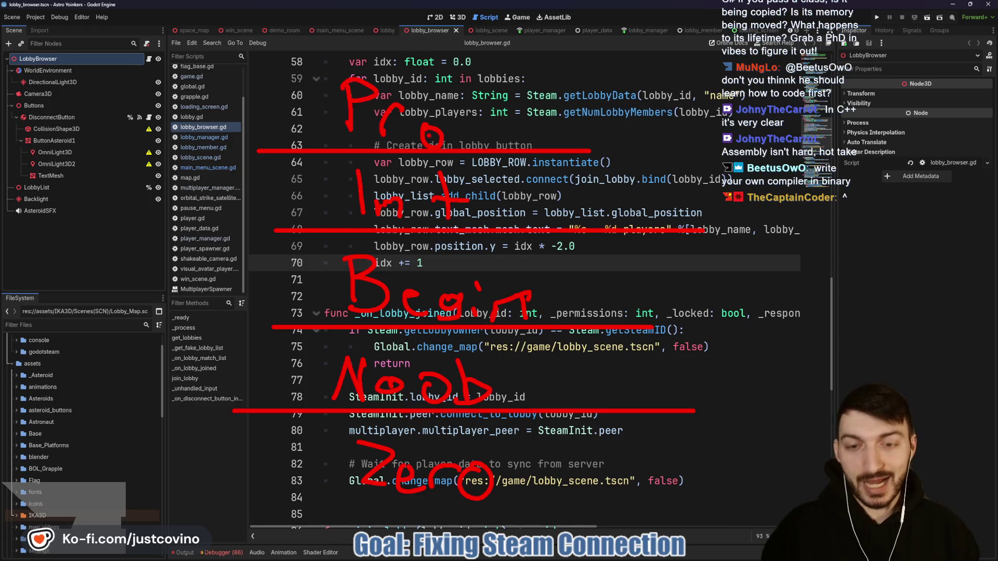
{"action": "left_click_drag", "start_coordinate": [334, 314], "coordinate": [122, 315]}
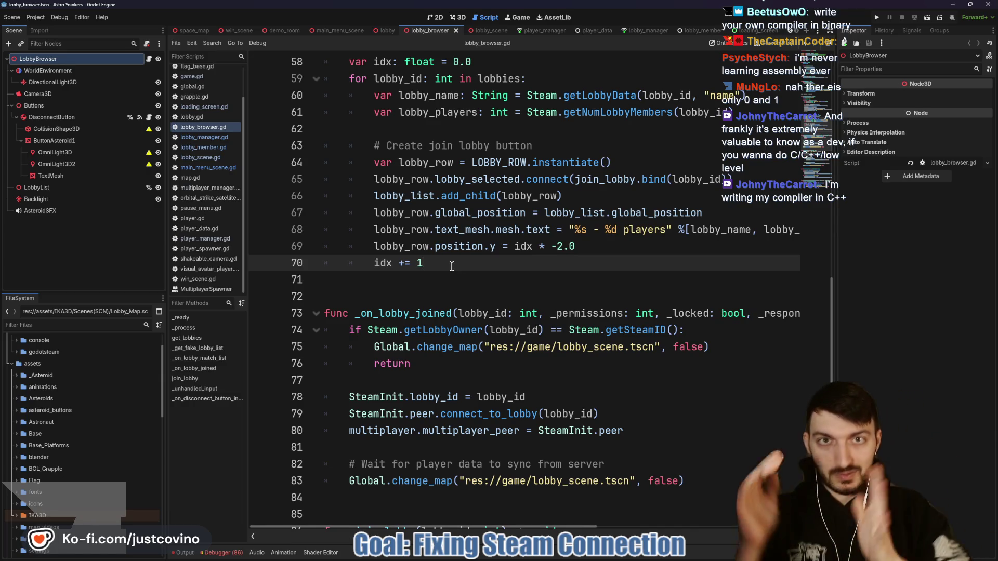
Place the caret after idx += 1 on line 70 and save the lobby_browser scene
{"action": "left_click", "coordinate": [426, 285]}
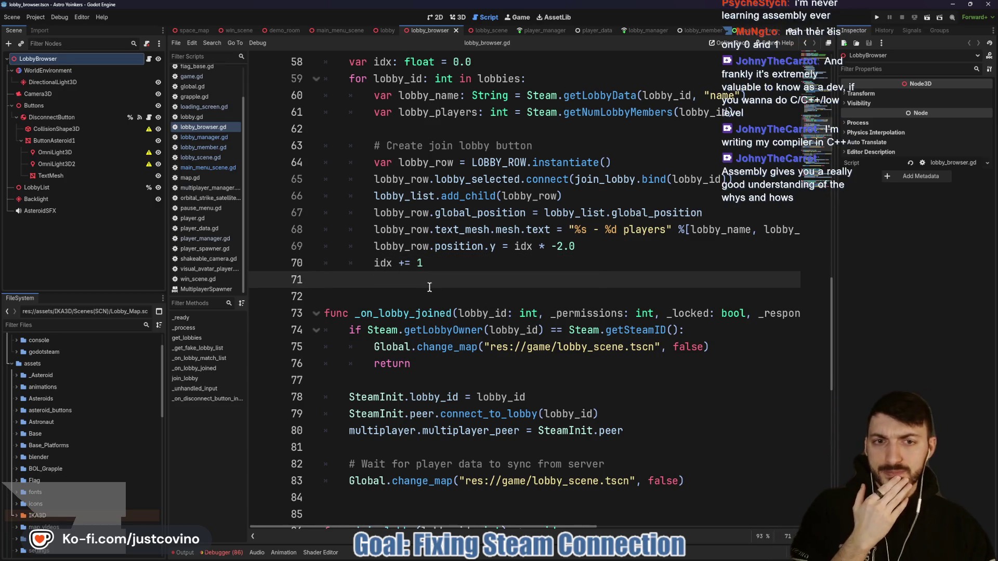
{"action": "left_click", "coordinate": [453, 263]}
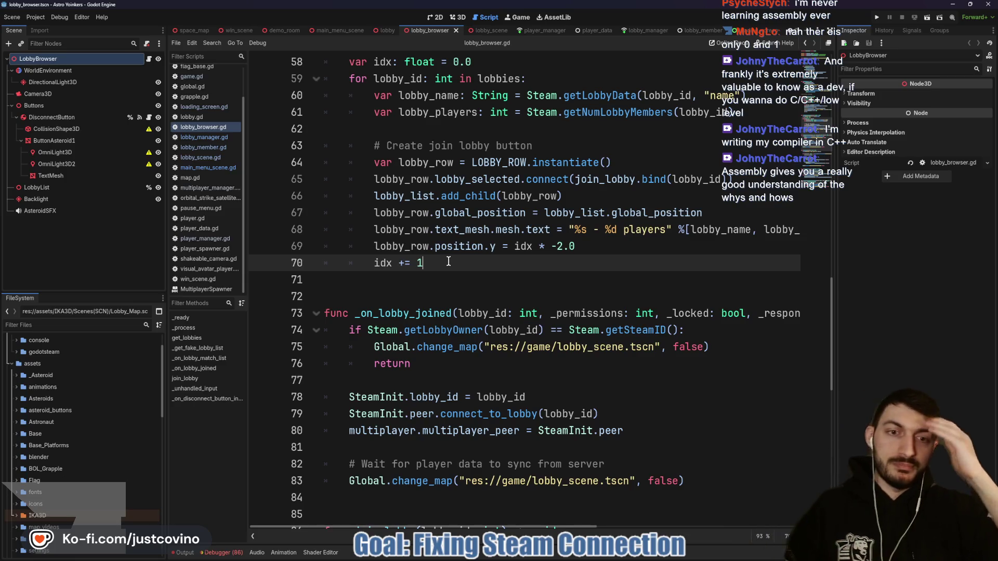
{"action": "key", "text": "ctrl+s"}
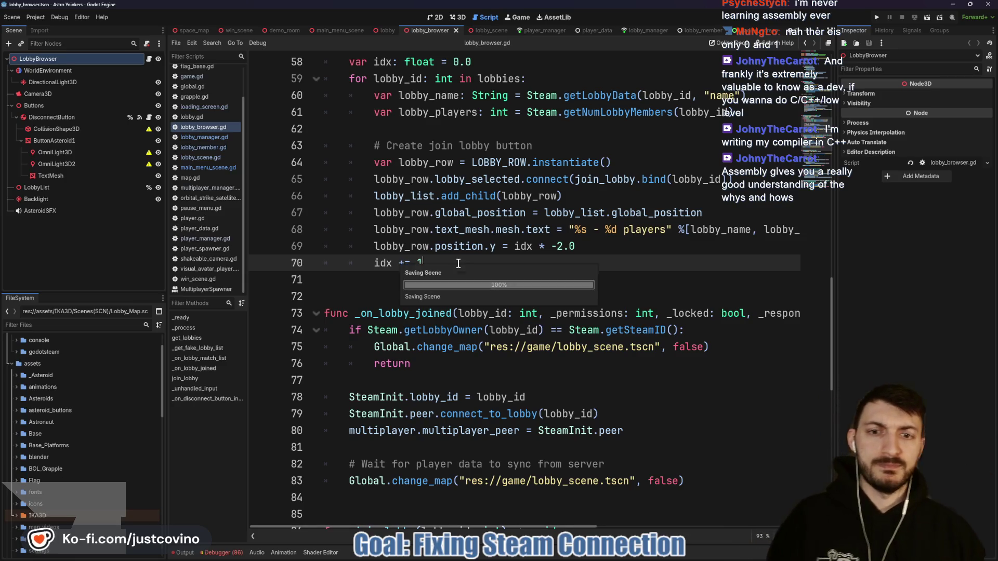
Change the first change_map call's false to true on line 75
{"action": "left_click", "coordinate": [449, 278]}
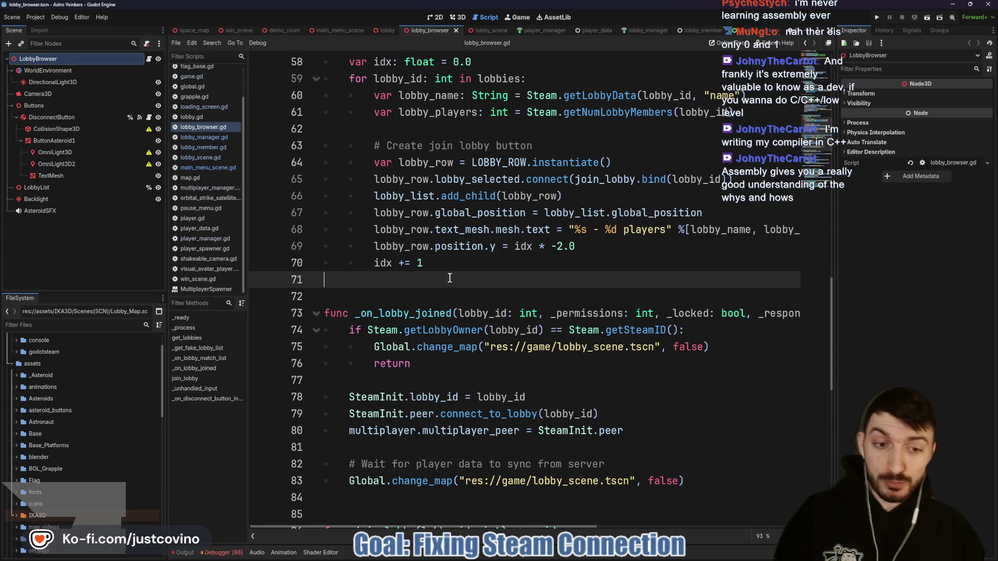
{"action": "scroll", "coordinate": [452, 281], "scroll_direction": "down", "scroll_amount": 1}
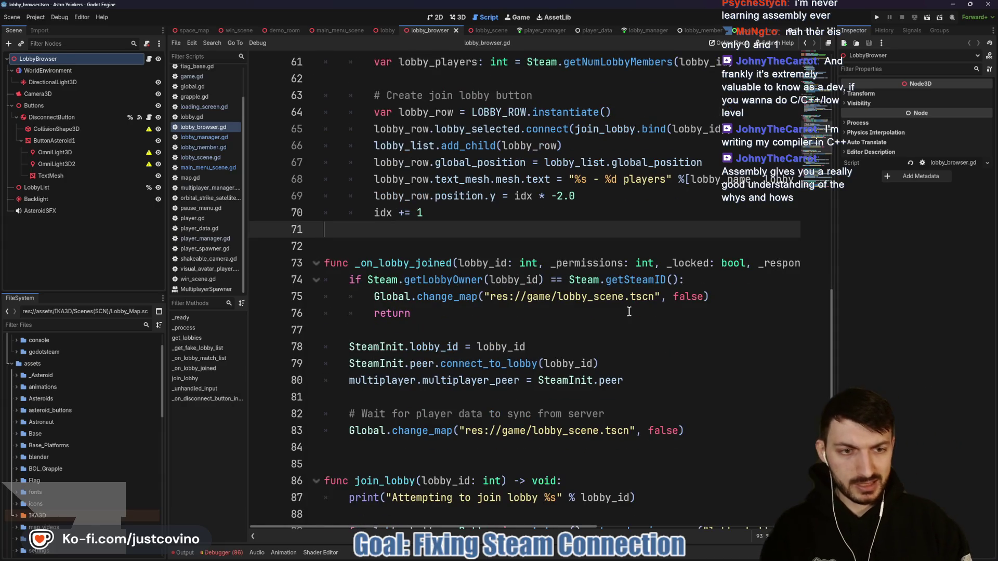
{"action": "double_click", "coordinate": [412, 264]}
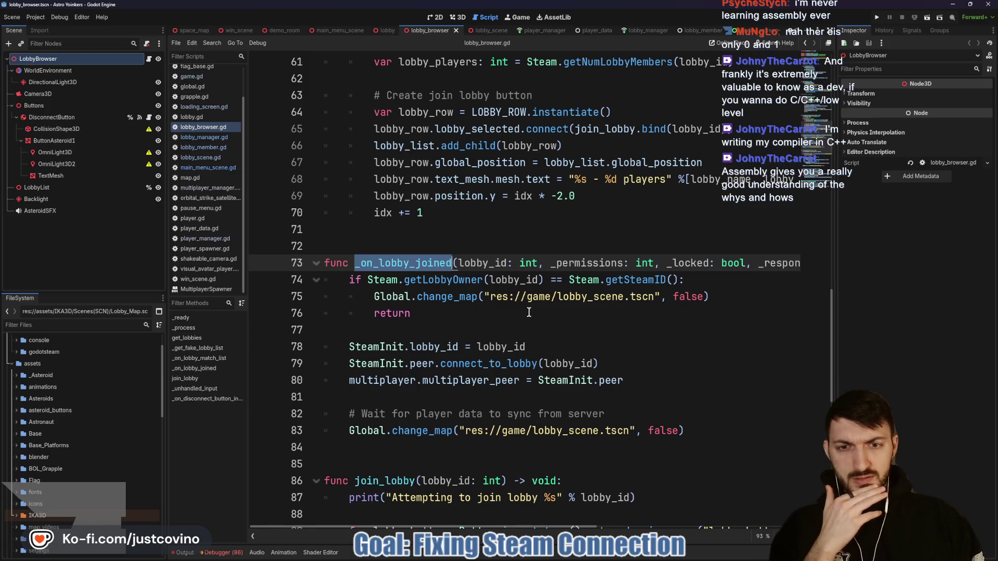
{"action": "left_click_drag", "start_coordinate": [673, 297], "coordinate": [702, 296]}
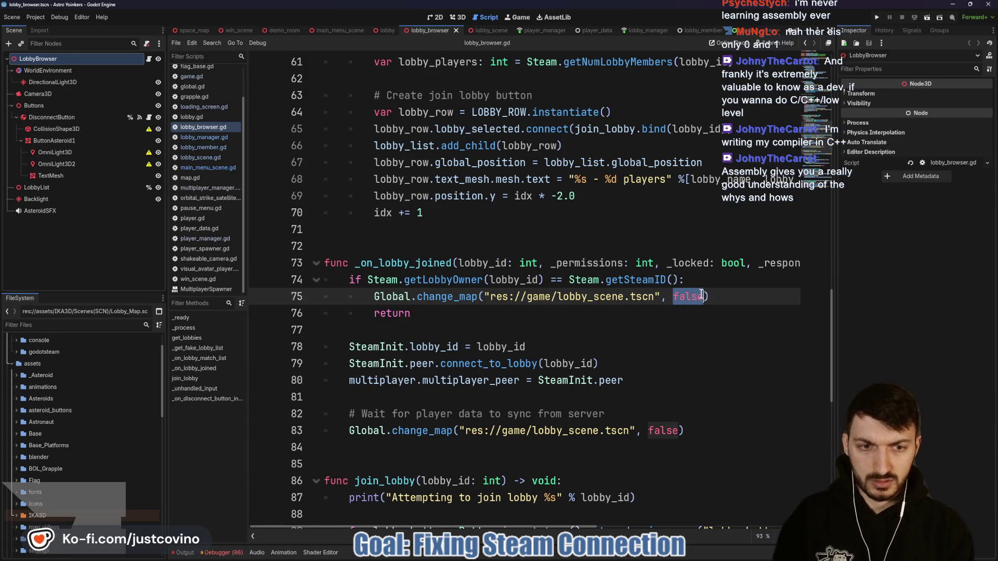
{"action": "type", "text": "true"}
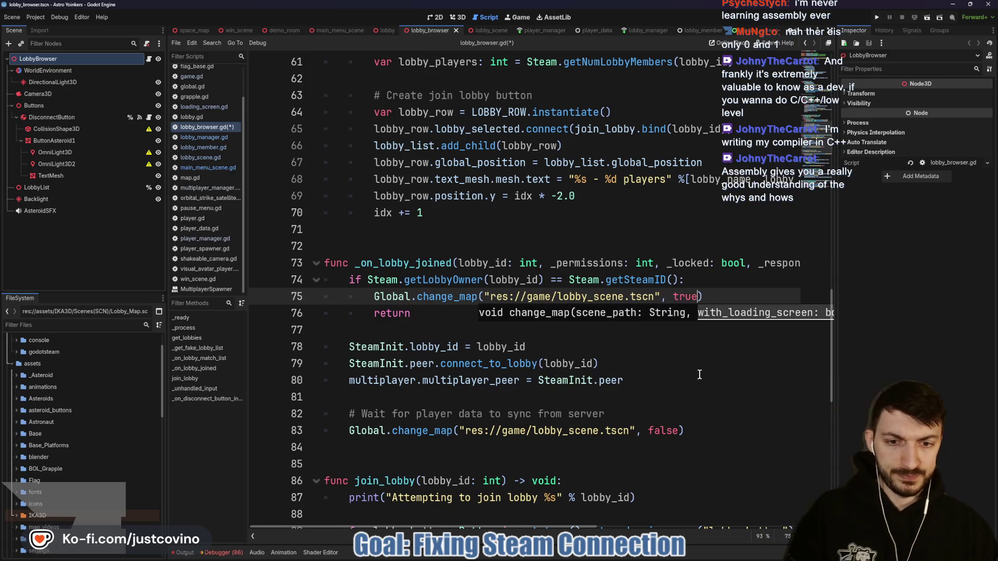
Change the second change_map call's false to true on line 83 and save the script
{"action": "left_click", "coordinate": [689, 403]}
{"action": "scroll", "coordinate": [678, 393], "scroll_direction": "down", "scroll_amount": 1}
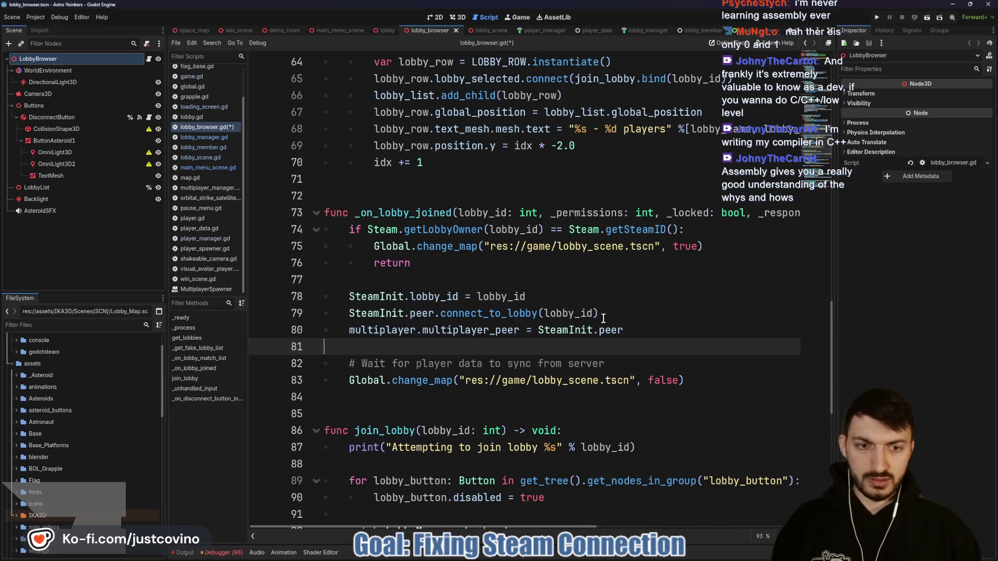
{"action": "left_click_drag", "start_coordinate": [647, 380], "coordinate": [675, 379]}
{"action": "type", "text": "true"}
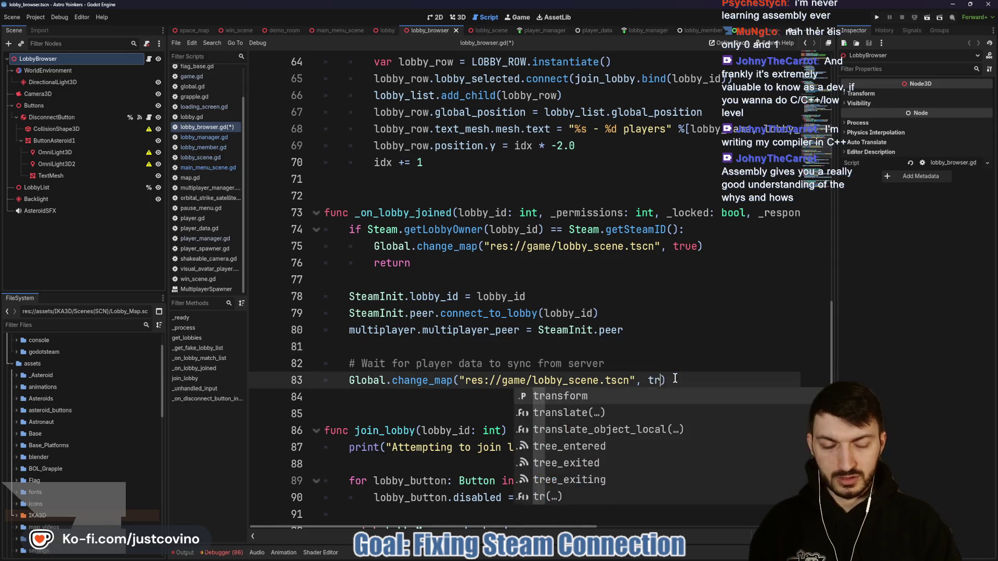
{"action": "left_click", "coordinate": [607, 351]}
{"action": "key", "text": "ctrl+s"}
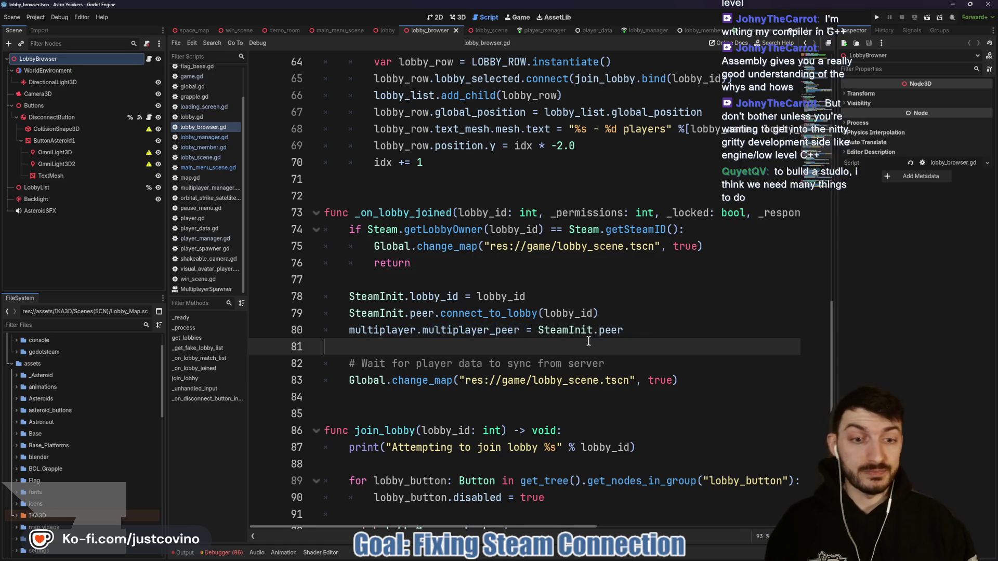
{"action": "scroll", "coordinate": [589, 342], "scroll_direction": "down", "scroll_amount": 2}
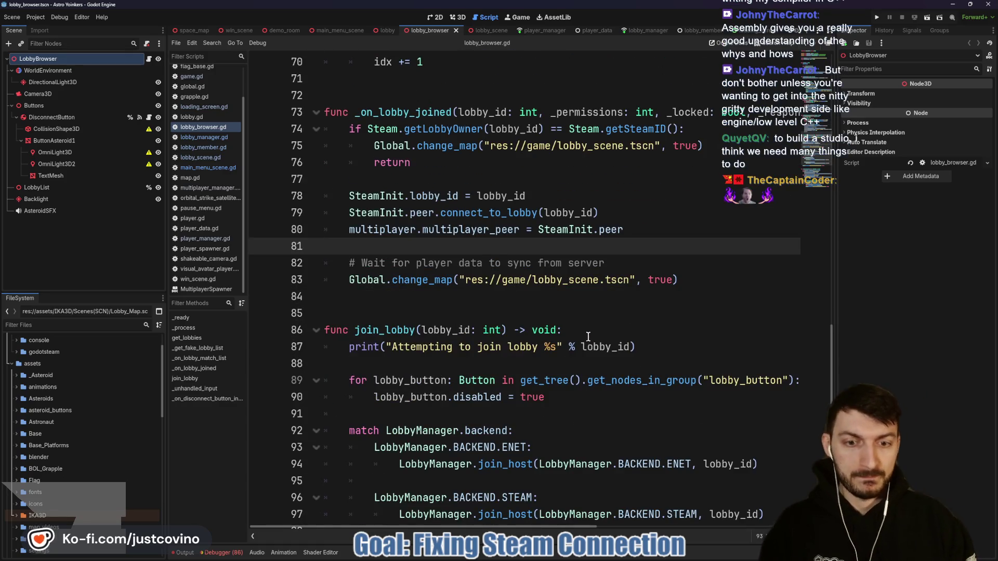
{"action": "scroll", "coordinate": [582, 338], "scroll_direction": "down", "scroll_amount": 1}
{"action": "scroll", "coordinate": [571, 335], "scroll_direction": "down", "scroll_amount": 1}
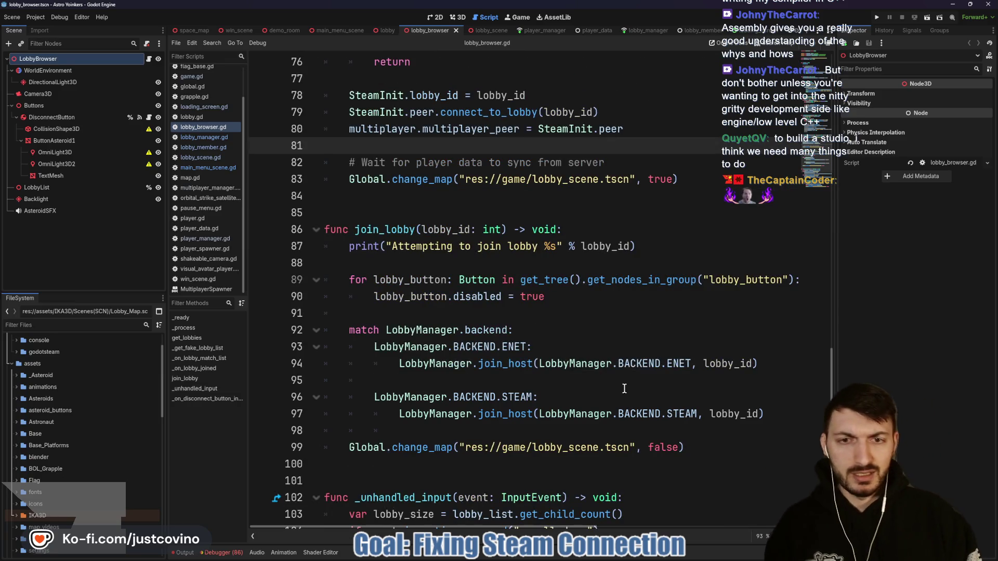
{"action": "scroll", "coordinate": [574, 366], "scroll_direction": "down", "scroll_amount": 1}
{"action": "left_click", "coordinate": [647, 397]}
{"action": "left_click_drag", "start_coordinate": [647, 397], "coordinate": [676, 397]}
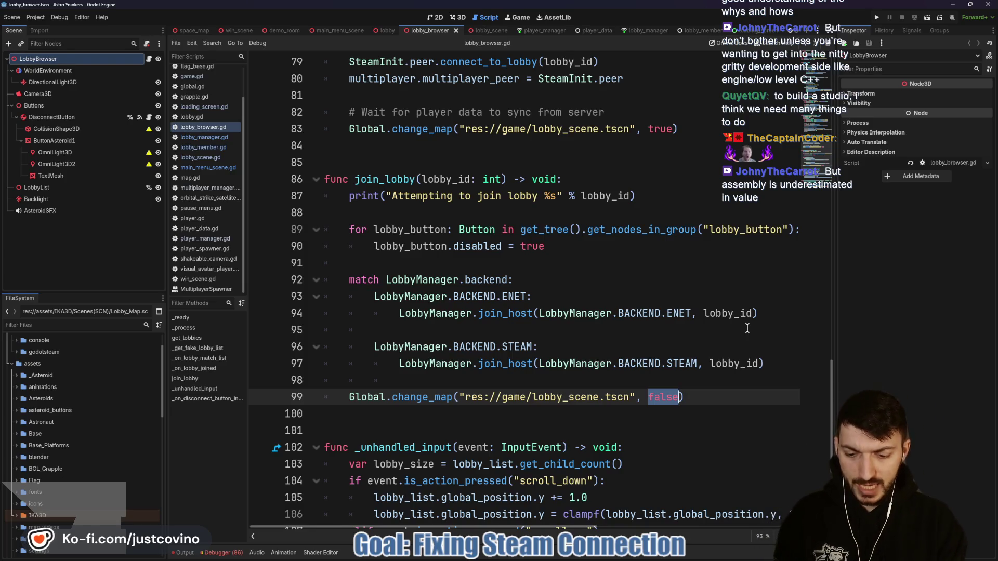
{"action": "type", "text": "true"}
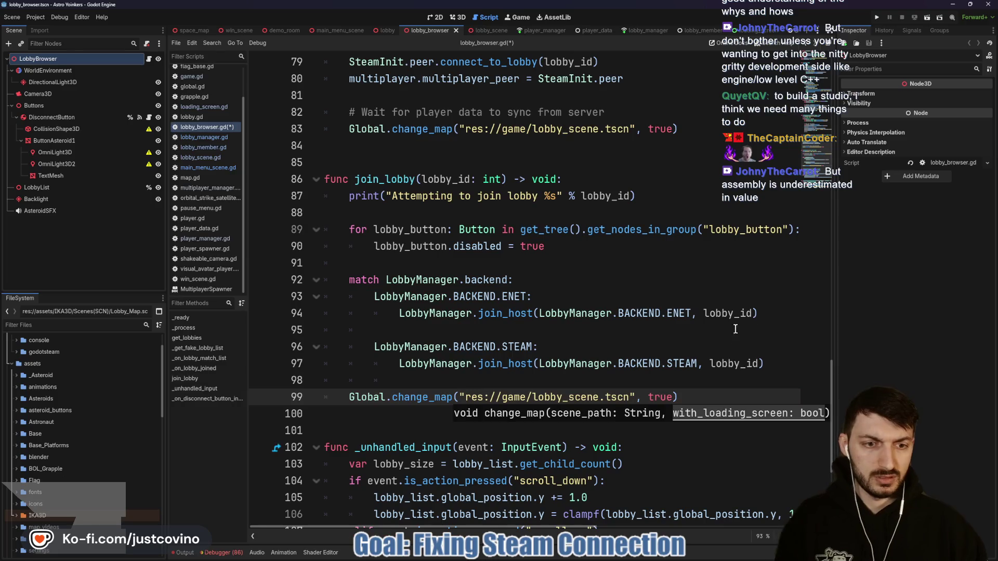
{"action": "left_click", "coordinate": [687, 378]}
{"action": "key", "text": "ctrl+s"}
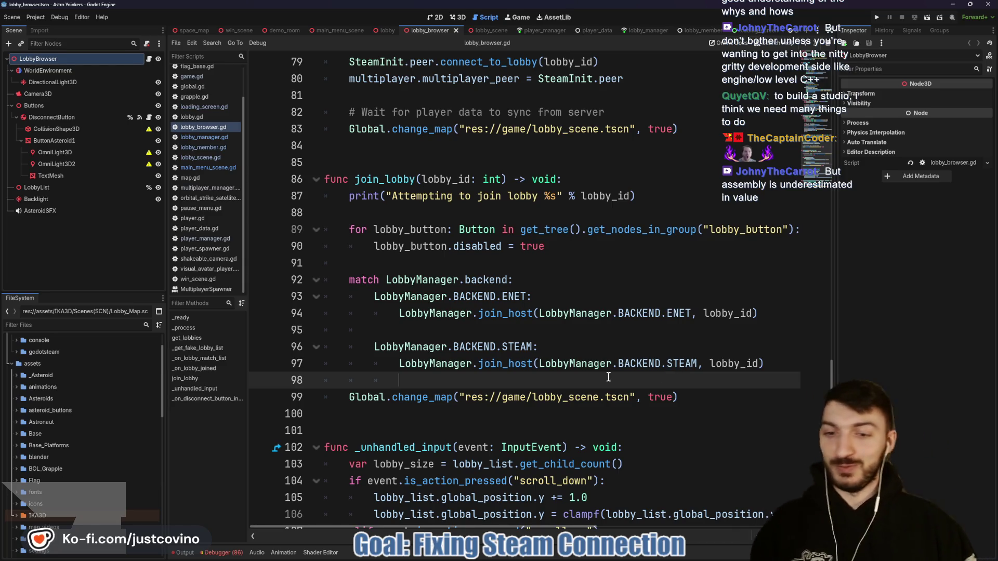
{"action": "scroll", "coordinate": [558, 377], "scroll_direction": "down", "scroll_amount": 1}
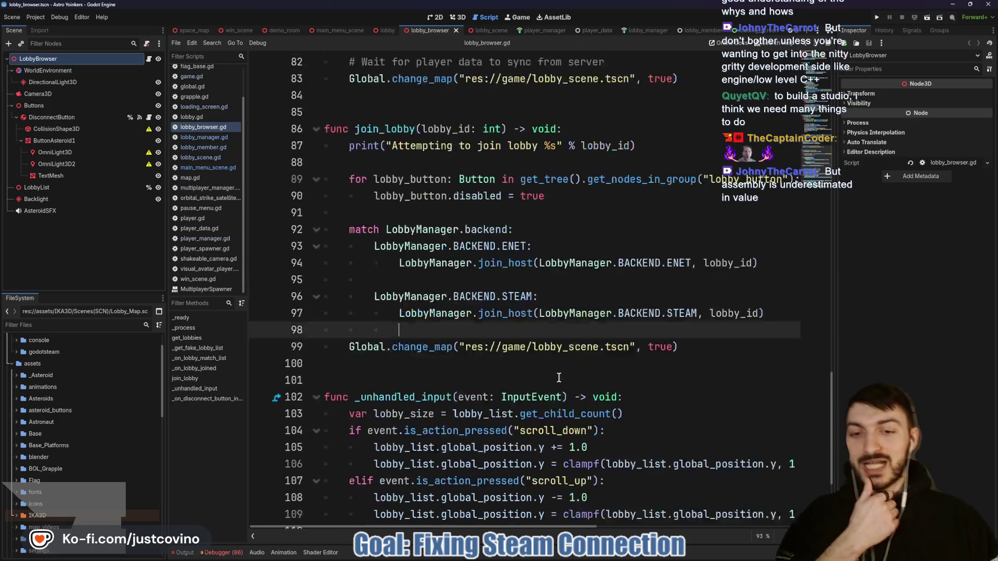
{"action": "scroll", "coordinate": [559, 378], "scroll_direction": "down", "scroll_amount": 1}
{"action": "left_click", "coordinate": [633, 308]}
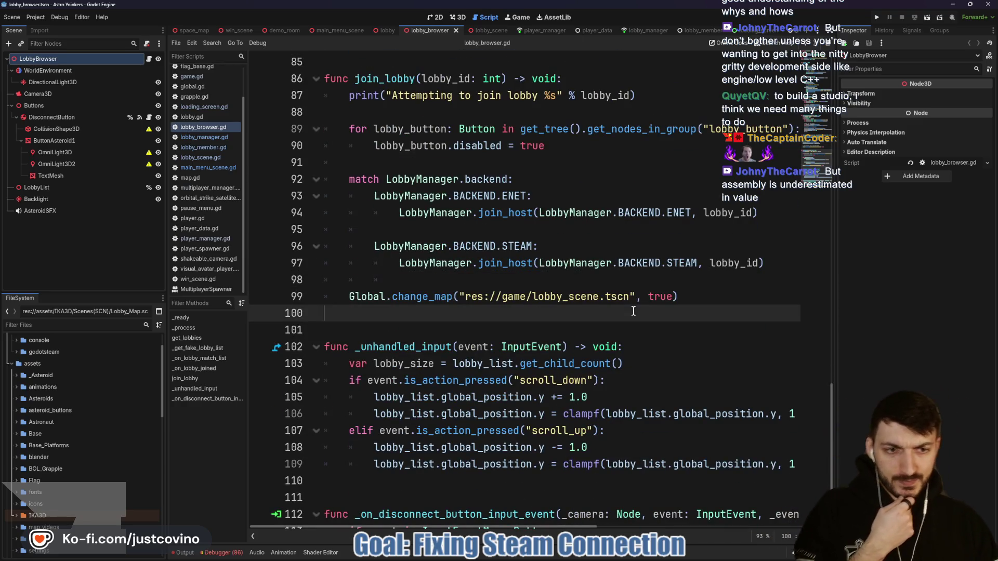
{"action": "left_click", "coordinate": [691, 296]}
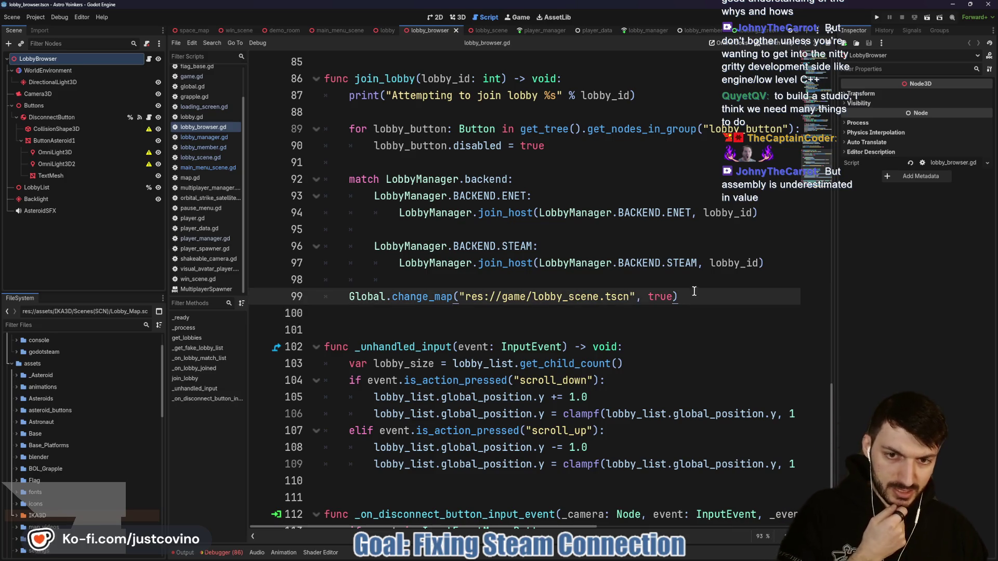
{"action": "left_click", "coordinate": [518, 313]}
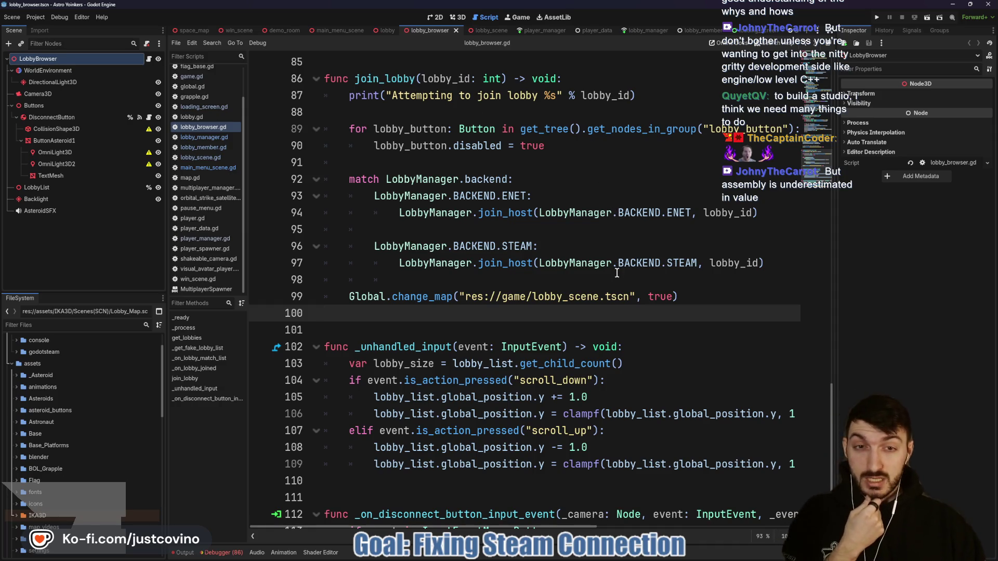
{"action": "scroll", "coordinate": [617, 273], "scroll_direction": "down", "scroll_amount": 3}
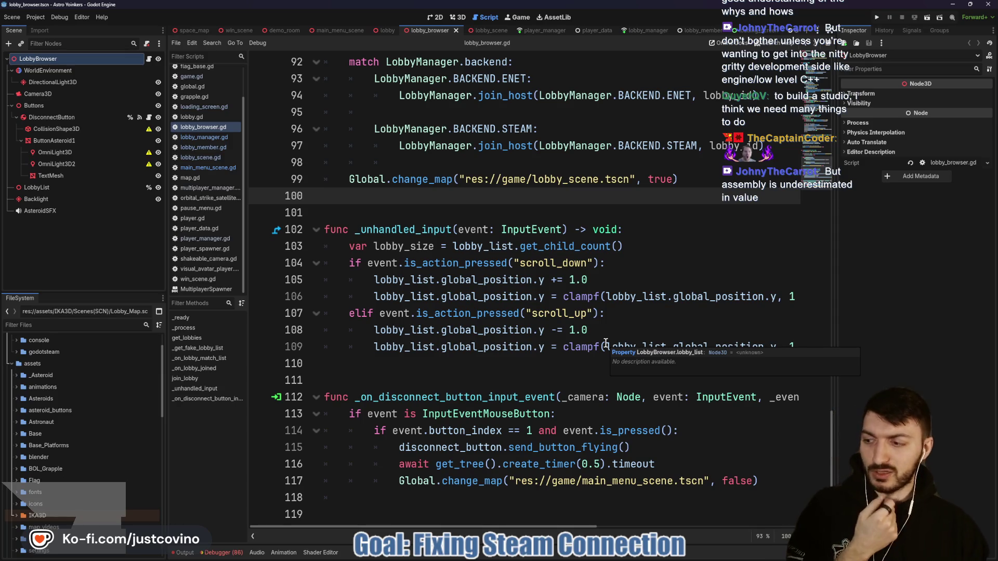
Launch two game instances and arrange their windows side by side
{"action": "left_click", "coordinate": [881, 18]}
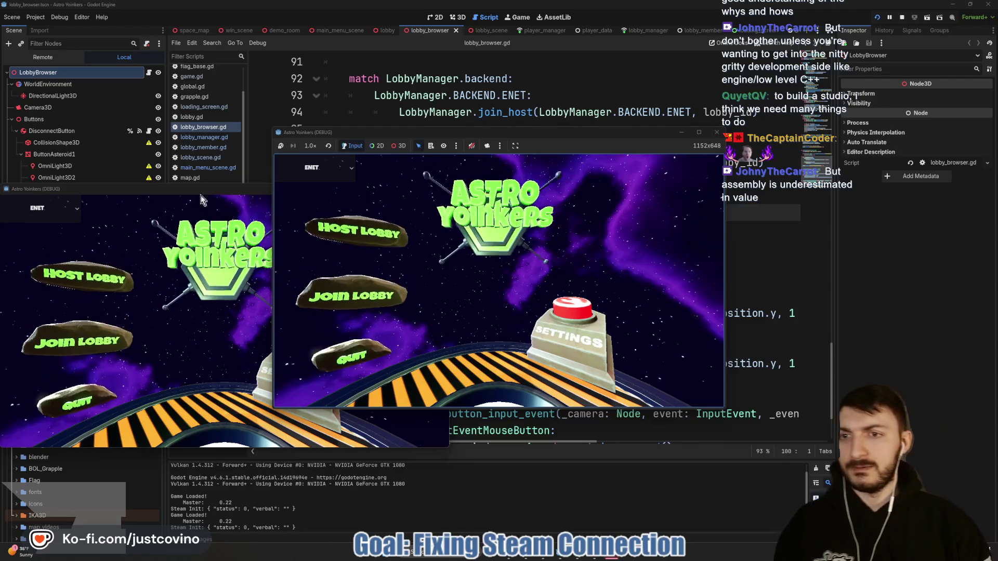
{"action": "mouse_move", "coordinate": [541, 134]}
{"action": "left_mouse_down"}
{"action": "mouse_move", "coordinate": [372, 145]}
{"action": "mouse_move", "coordinate": [332, 135]}
{"action": "mouse_move", "coordinate": [318, 146]}
{"action": "left_mouse_up"}
{"action": "left_click_drag", "start_coordinate": [631, 148], "coordinate": [619, 146]}
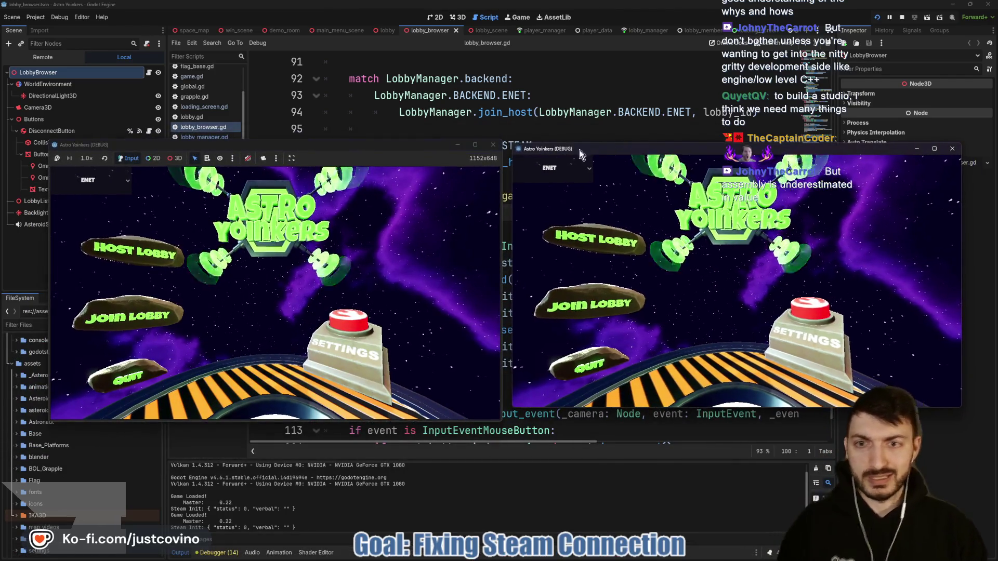
Host a lobby in the left game and join it from the right game's lobby list
{"action": "left_click", "coordinate": [147, 249]}
{"action": "left_click", "coordinate": [219, 242]}
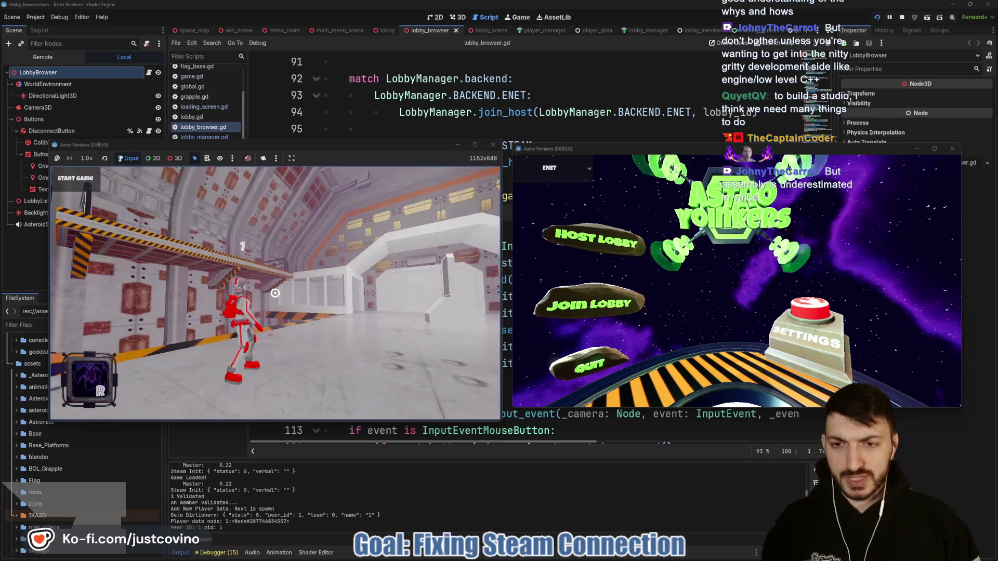
{"action": "left_click", "coordinate": [631, 287]}
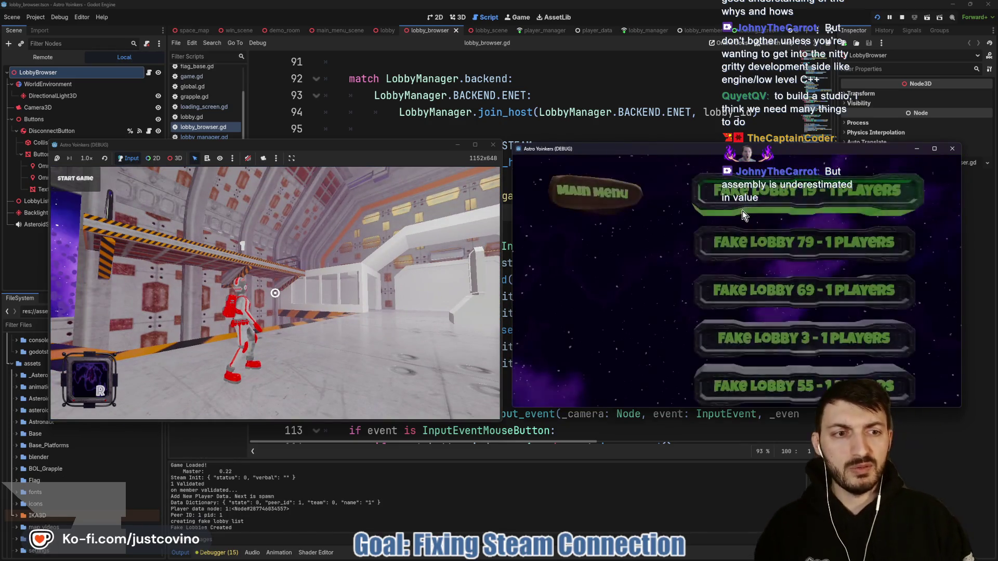
{"action": "left_click", "coordinate": [742, 210]}
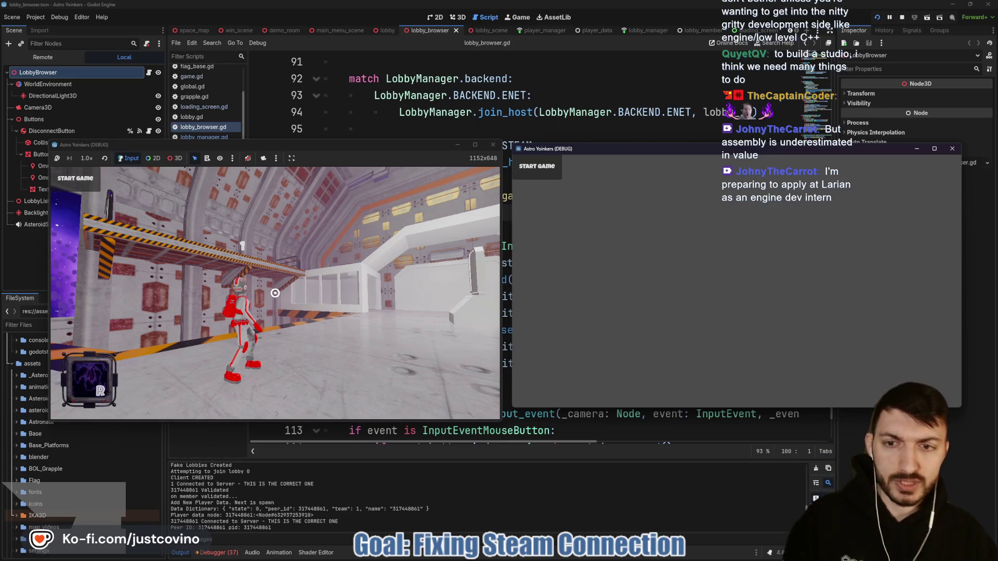
Fire once in the host game, hide both game windows, and show the debugger's errors
{"action": "key", "text": "super"}
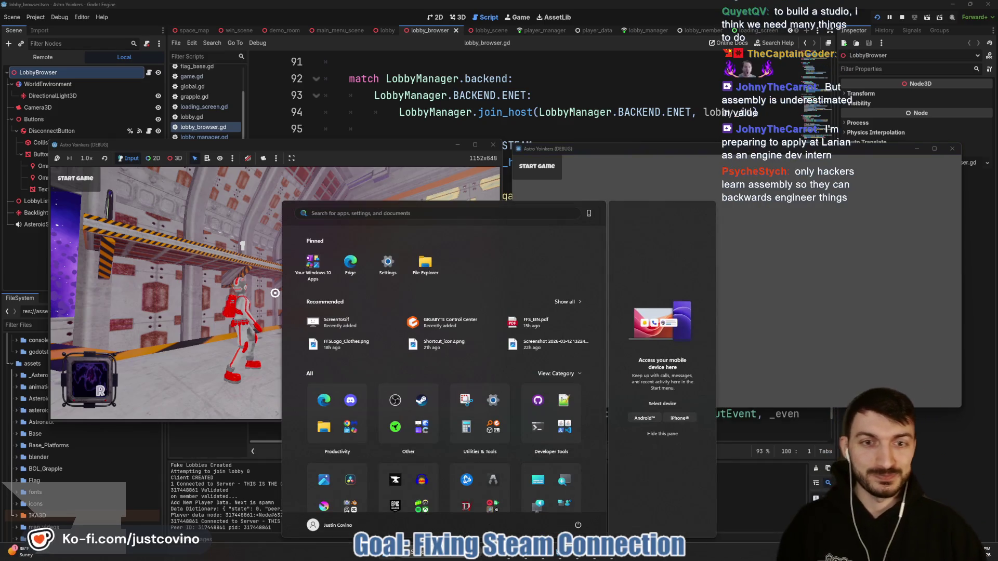
{"action": "key", "text": "super"}
{"action": "left_click", "coordinate": [275, 293]}
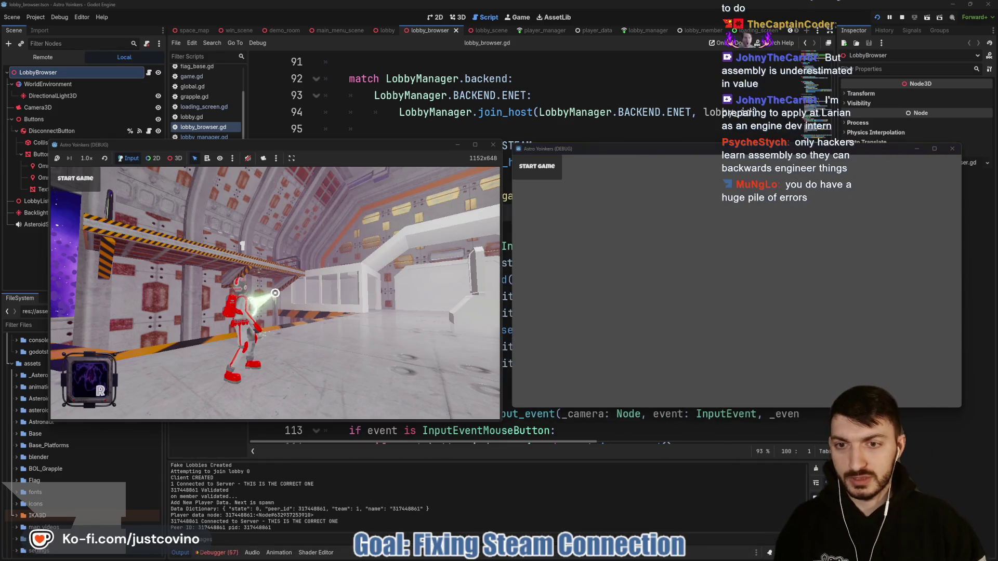
{"action": "key", "text": "super"}
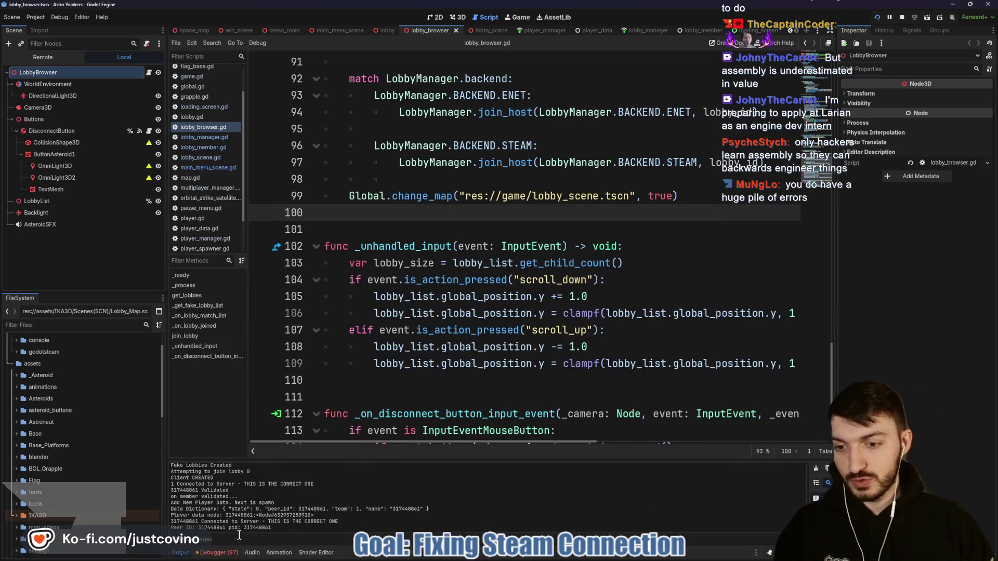
{"action": "left_click", "coordinate": [216, 553]}
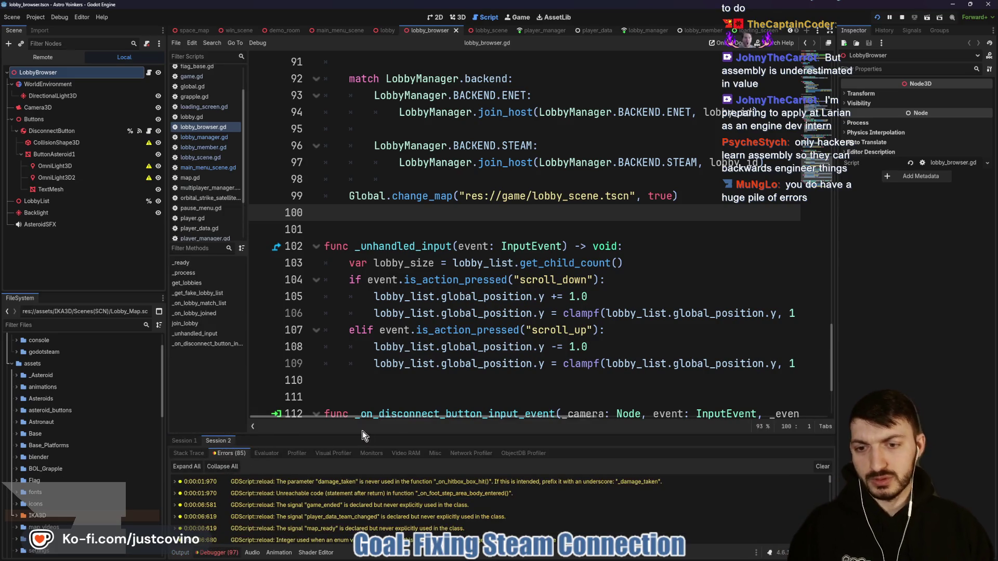
Expand the debugger error list, inspect the PlayerSpawner node-not-found error, and stop the game
{"action": "left_click_drag", "start_coordinate": [393, 434], "coordinate": [392, 128]}
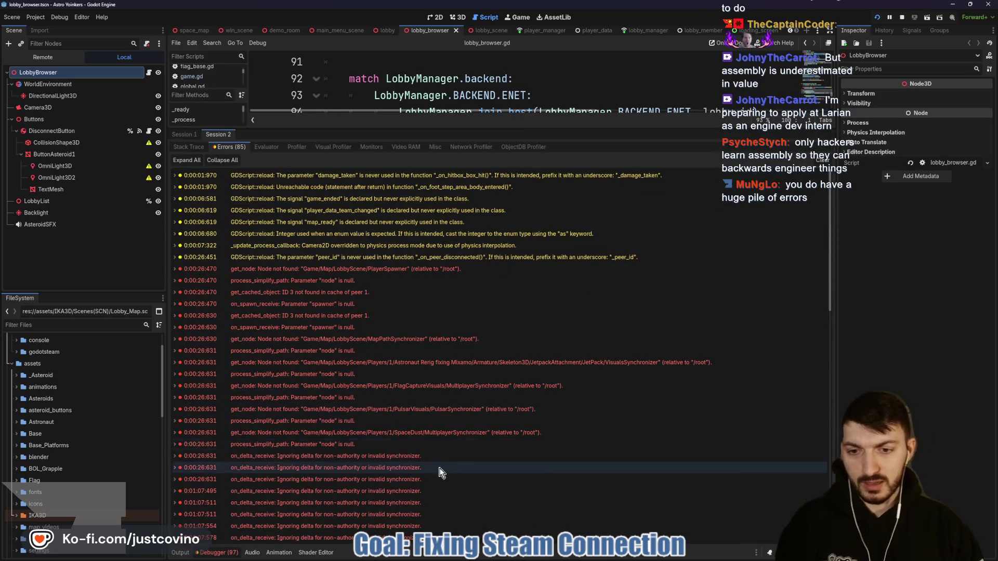
{"action": "scroll", "coordinate": [376, 337], "scroll_direction": "down", "scroll_amount": 5}
{"action": "scroll", "coordinate": [457, 322], "scroll_direction": "up", "scroll_amount": 5}
{"action": "scroll", "coordinate": [293, 469], "scroll_direction": "down", "scroll_amount": 2}
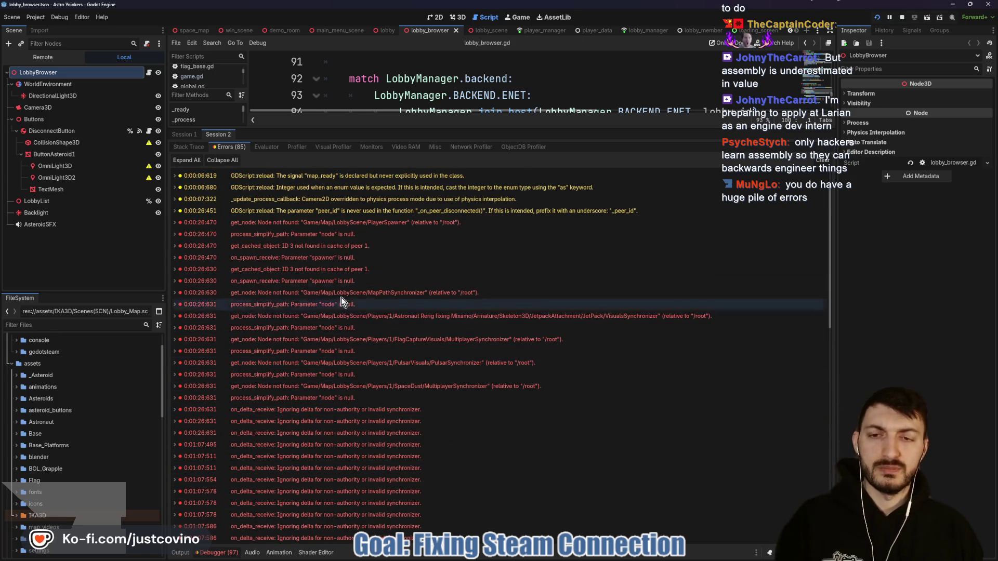
{"action": "mouse_move", "coordinate": [382, 225]}
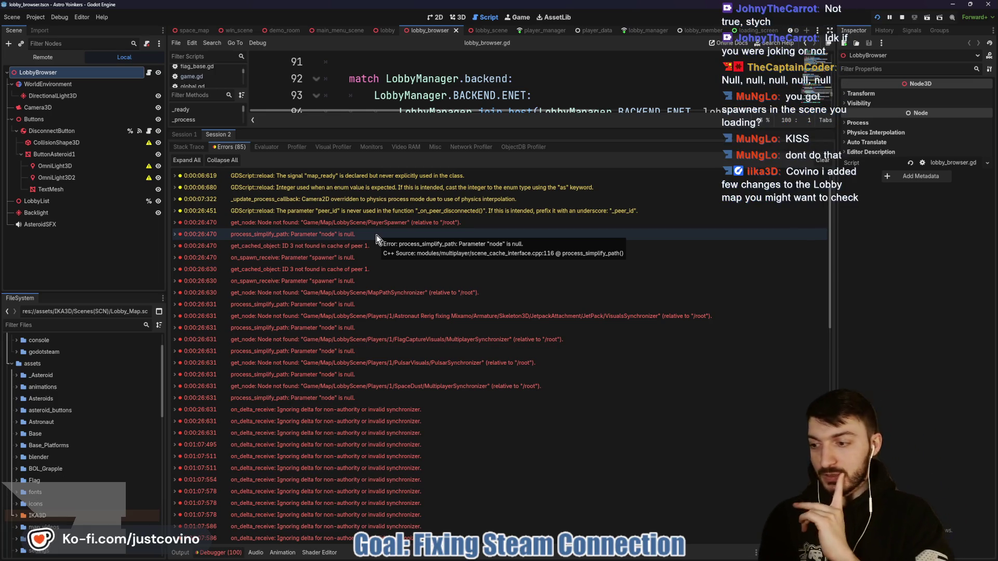
{"action": "left_click", "coordinate": [902, 17]}
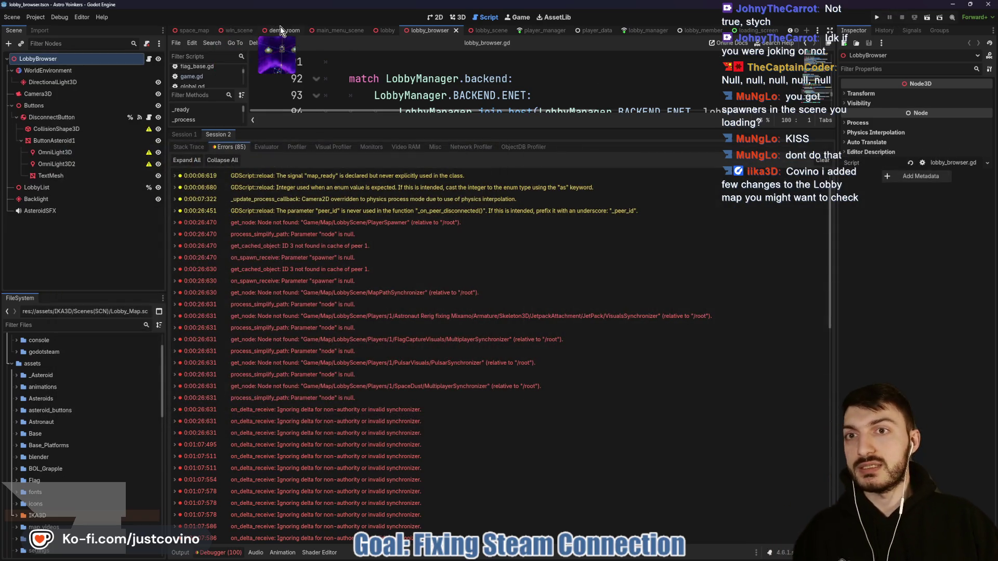
Switch to the lobby scene tab and scroll through its lobby.gd script
{"action": "left_click", "coordinate": [382, 31]}
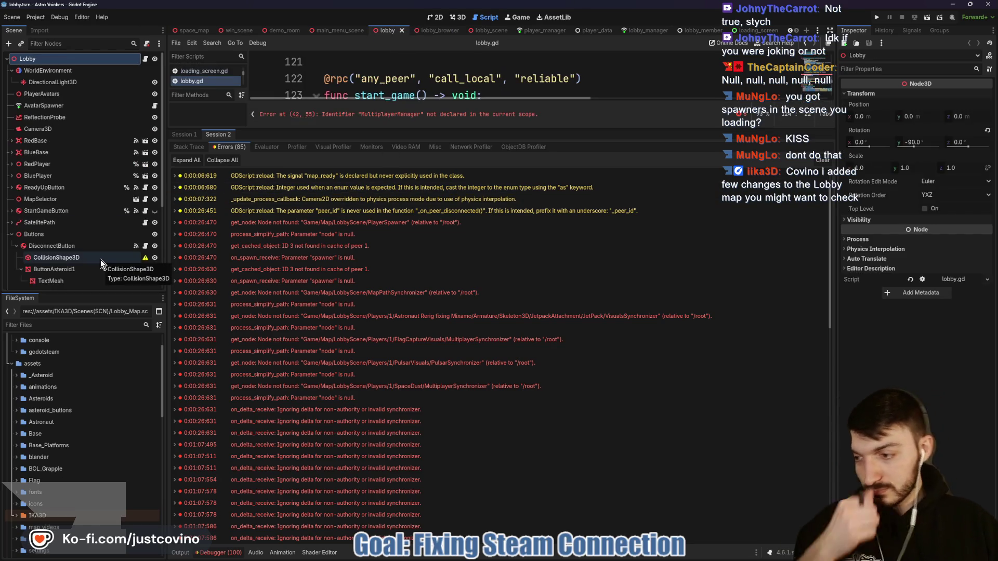
{"action": "scroll", "coordinate": [80, 210], "scroll_direction": "down", "scroll_amount": 1}
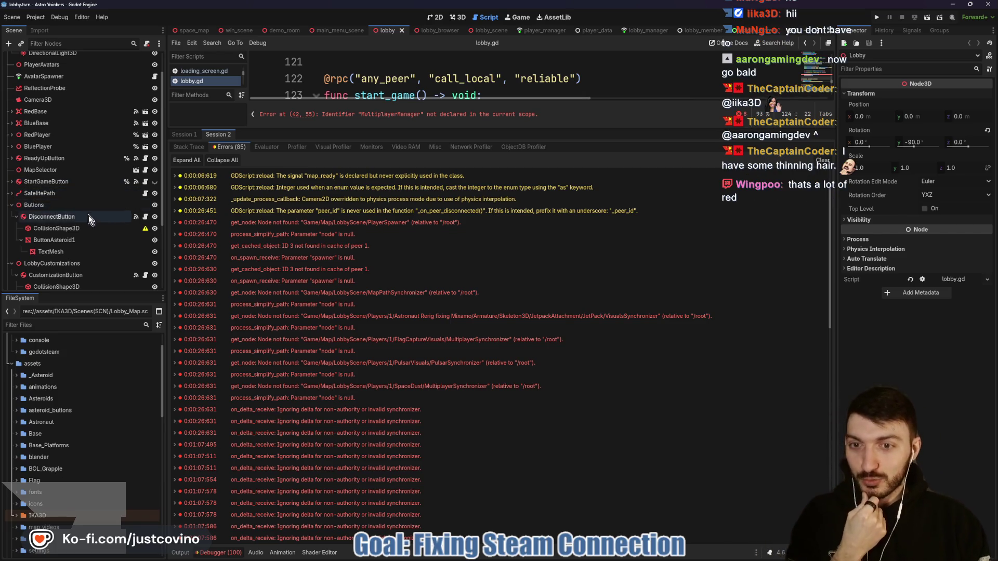
{"action": "scroll", "coordinate": [83, 136], "scroll_direction": "up", "scroll_amount": 2}
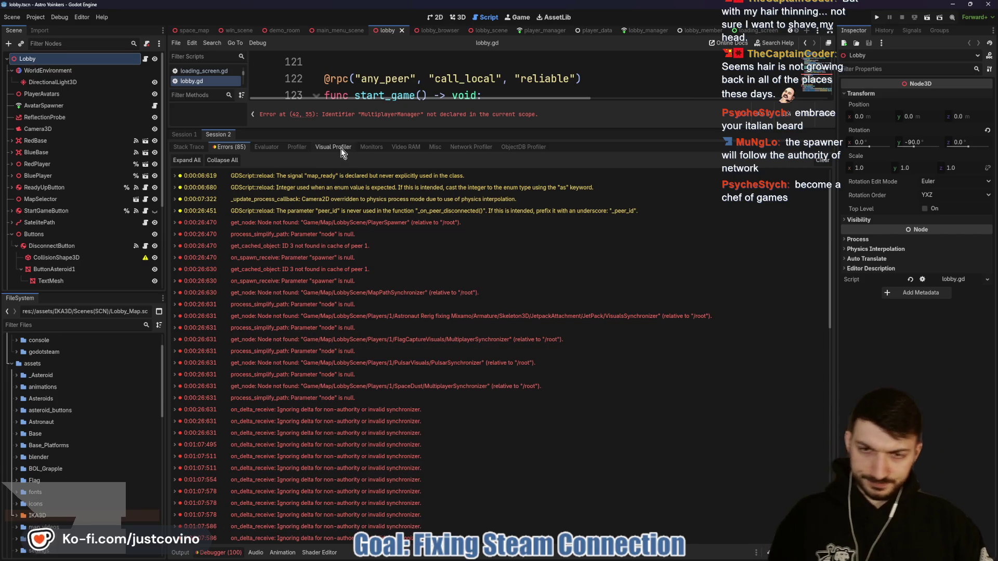
Clear the debugger errors, restore the code editor's height, and switch to the lobby_scene tab
{"action": "left_click", "coordinate": [820, 160]}
{"action": "left_click_drag", "start_coordinate": [517, 128], "coordinate": [517, 416]}
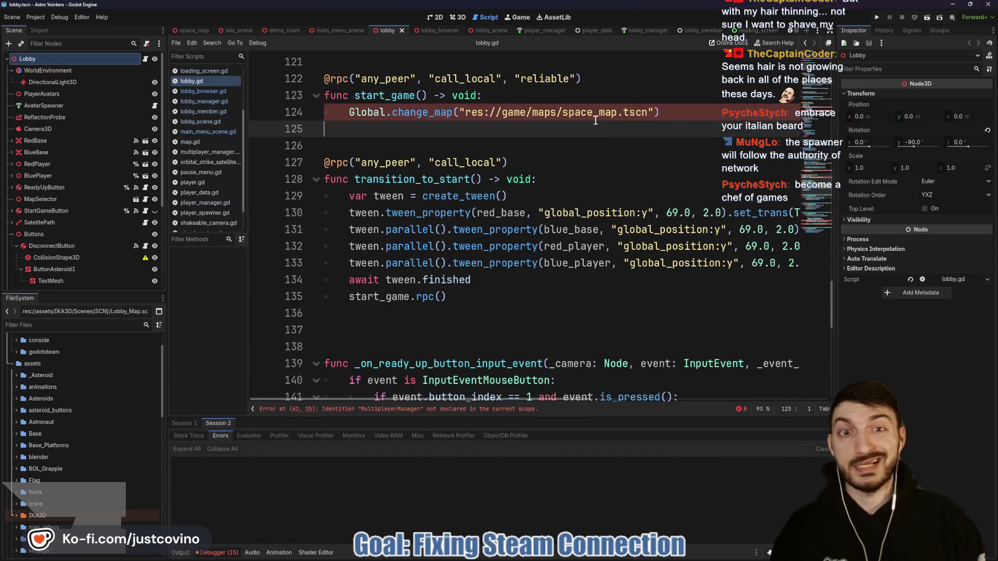
{"action": "scroll", "coordinate": [406, 216], "scroll_direction": "up", "scroll_amount": 1}
{"action": "scroll", "coordinate": [406, 215], "scroll_direction": "up", "scroll_amount": 7}
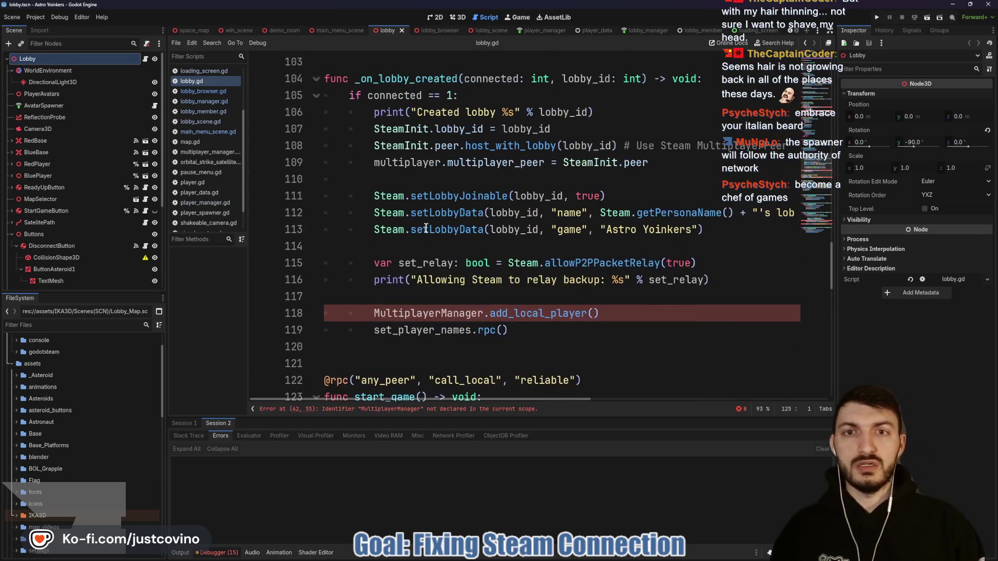
{"action": "scroll", "coordinate": [455, 221], "scroll_direction": "up", "scroll_amount": 1}
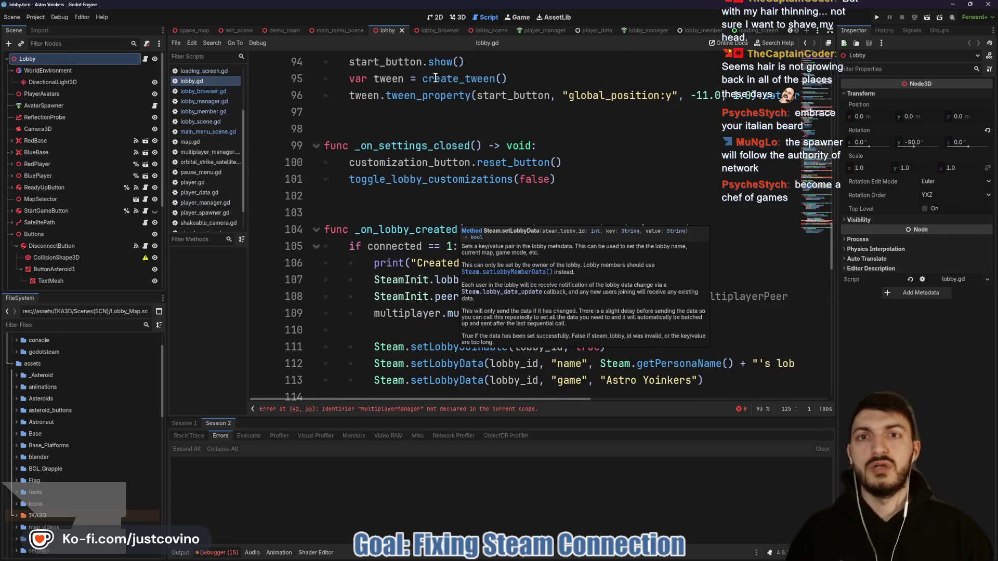
{"action": "left_click", "coordinate": [439, 30]}
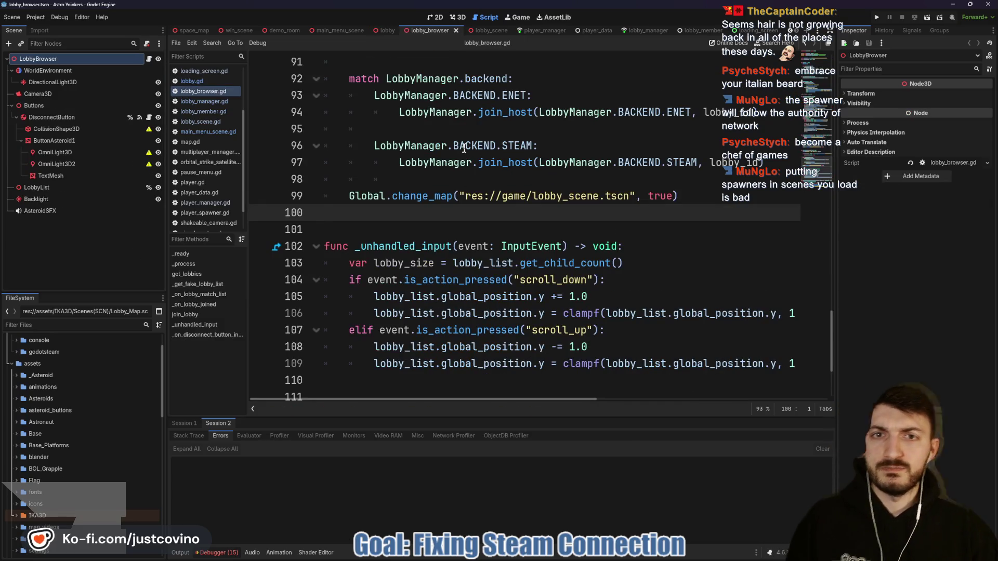
{"action": "left_click", "coordinate": [487, 31]}
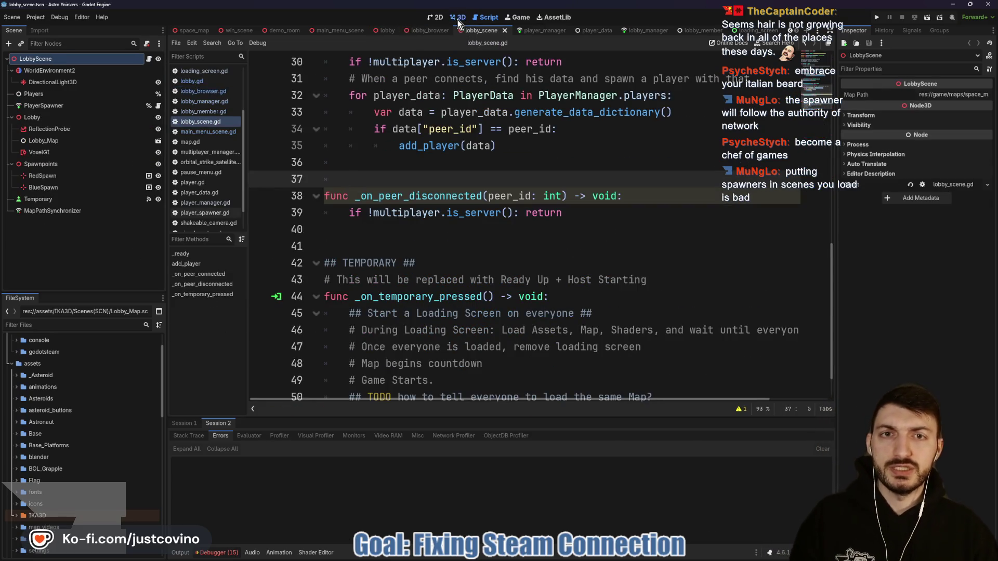
Switch to the 3D workspace to view the lobby room
{"action": "left_click", "coordinate": [458, 19]}
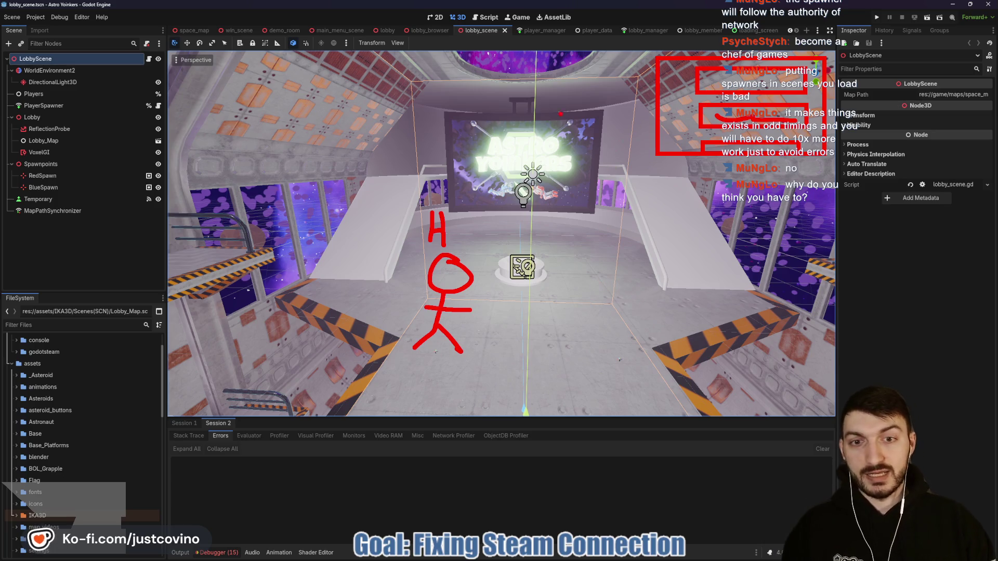
Draw a red stick figure with arms on the right and box the H figure in red
{"action": "left_click_drag", "start_coordinate": [592, 272], "coordinate": [606, 367]}
{"action": "left_click_drag", "start_coordinate": [580, 339], "coordinate": [577, 364]}
{"action": "left_click_drag", "start_coordinate": [569, 321], "coordinate": [621, 317]}
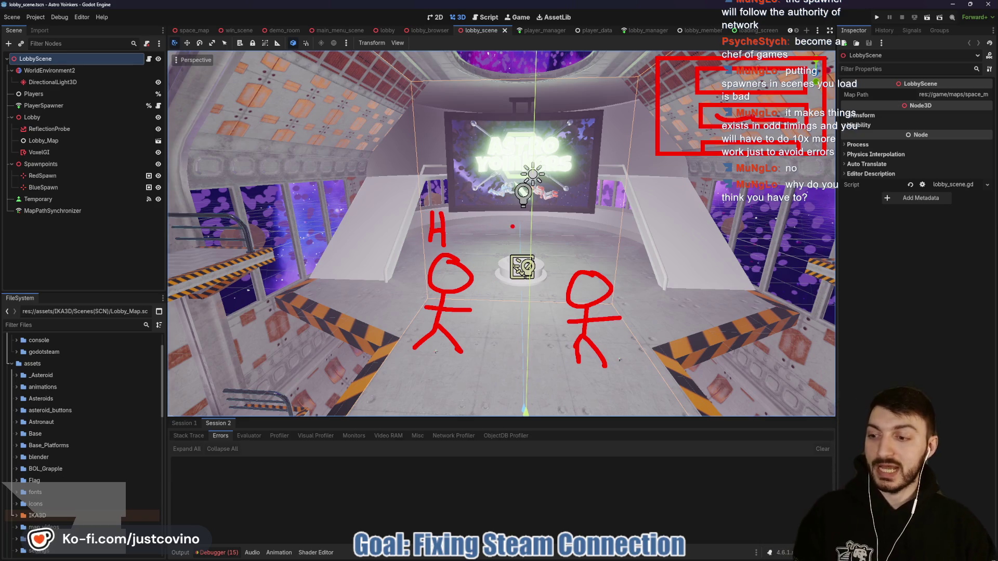
{"action": "mouse_move", "coordinate": [397, 186]}
{"action": "left_mouse_down"}
{"action": "mouse_move", "coordinate": [494, 351]}
{"action": "mouse_move", "coordinate": [404, 201]}
{"action": "mouse_move", "coordinate": [407, 161]}
{"action": "left_mouse_up"}
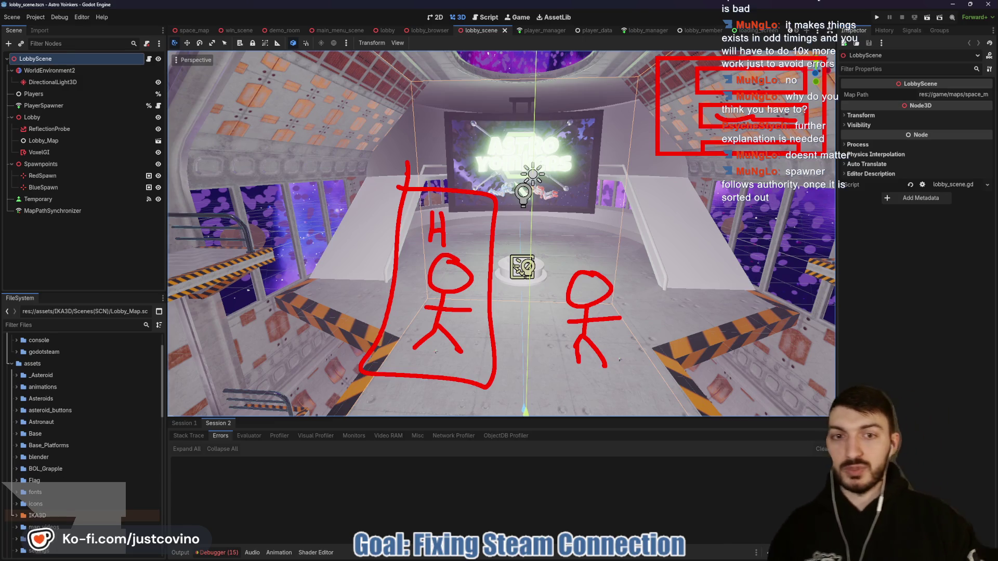
{"action": "mouse_move", "coordinate": [603, 258]}
{"action": "left_mouse_down"}
{"action": "mouse_move", "coordinate": [595, 392]}
{"action": "mouse_move", "coordinate": [567, 259]}
{"action": "left_mouse_up"}
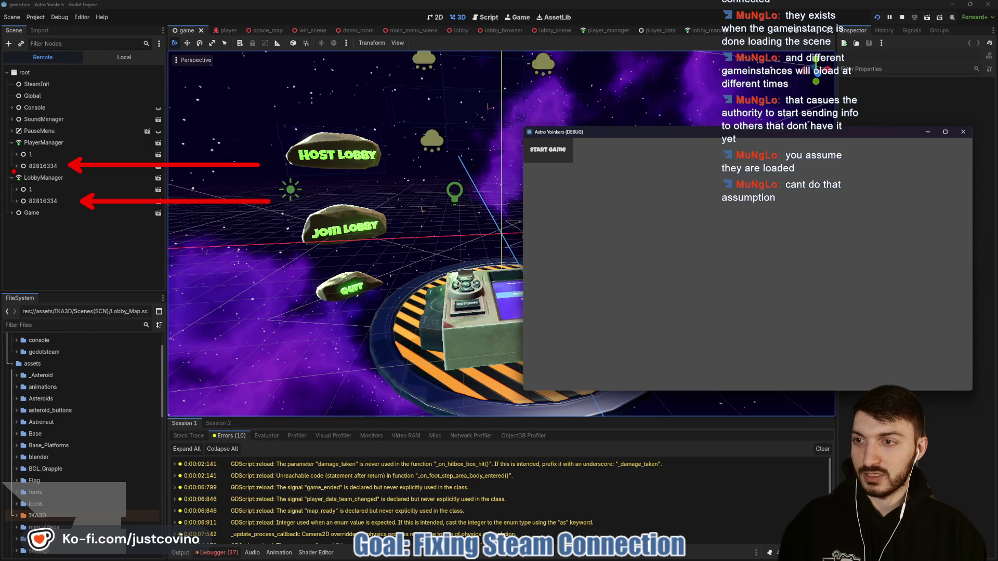
Underline LobbyManager's second peer node in red, then stop the running debug game
{"action": "left_click_drag", "start_coordinate": [12, 207], "coordinate": [75, 207]}
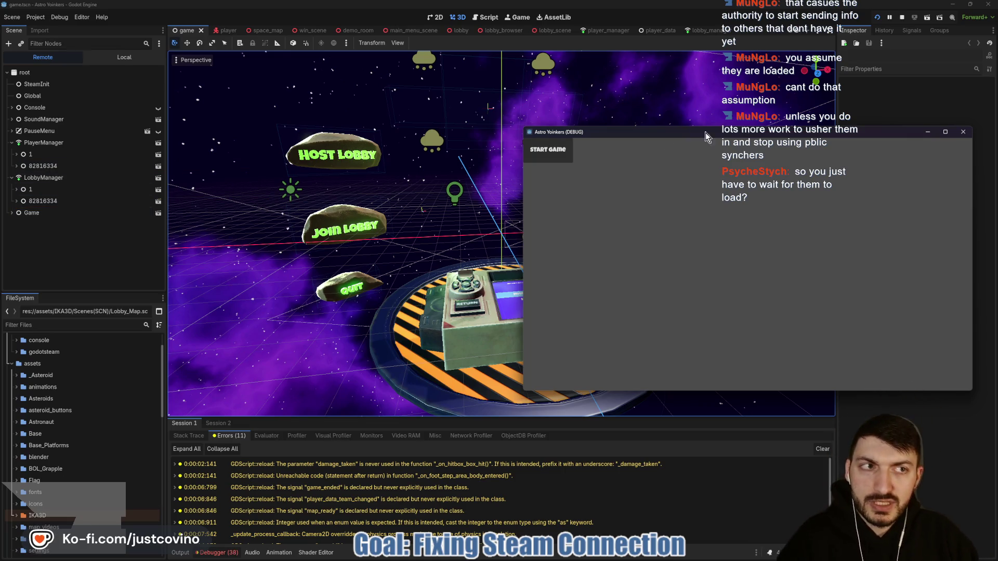
{"action": "left_click", "coordinate": [902, 17]}
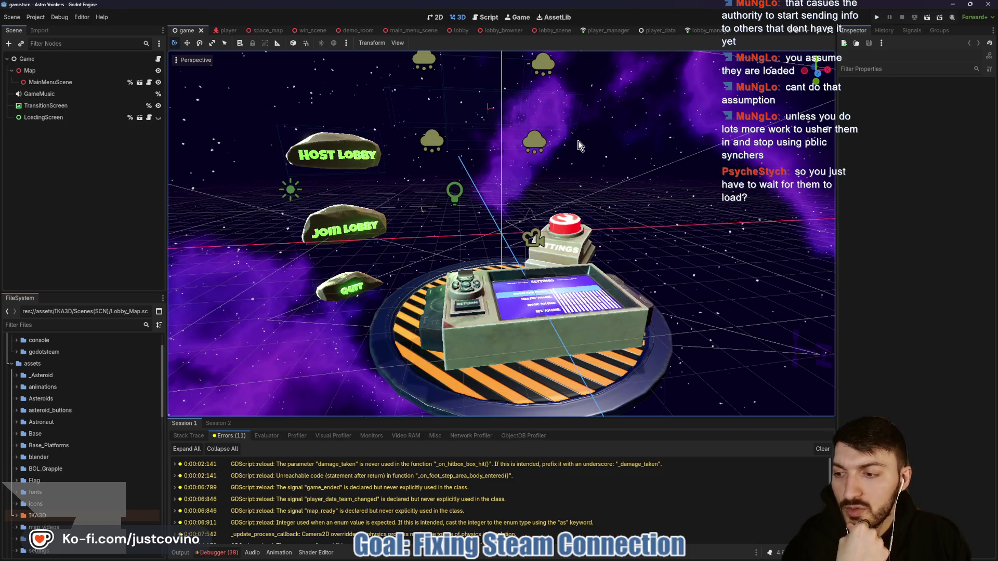
Open loading_screen.gd from the LoadingScreen node's script icon
{"action": "left_click", "coordinate": [149, 118]}
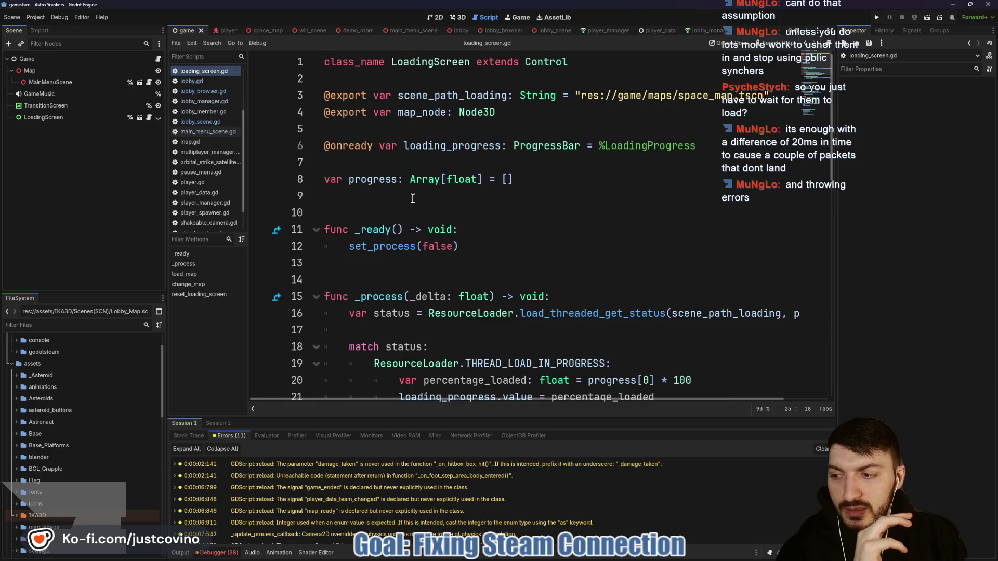
{"action": "scroll", "coordinate": [412, 198], "scroll_direction": "down", "scroll_amount": 3}
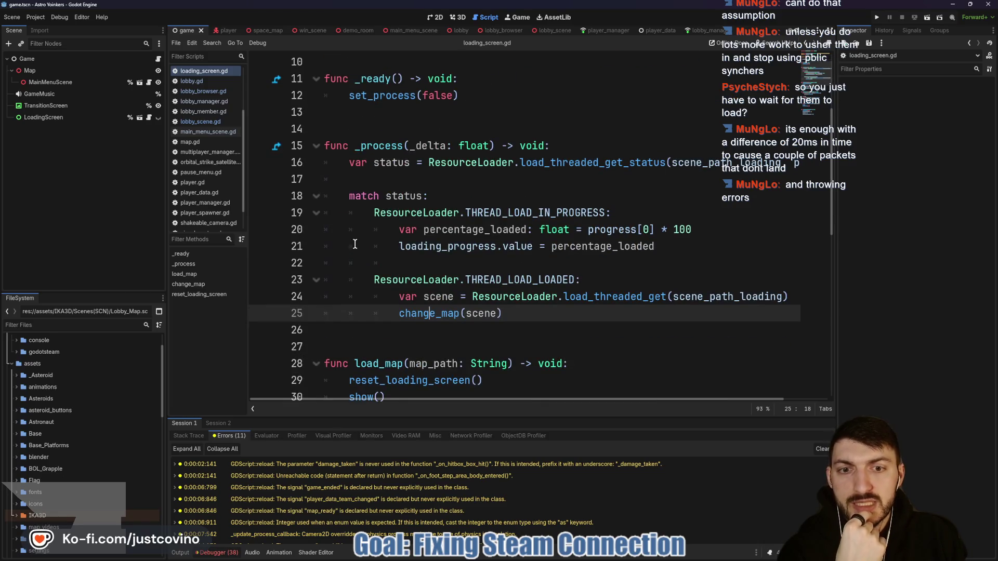
{"action": "scroll", "coordinate": [478, 302], "scroll_direction": "down", "scroll_amount": 3}
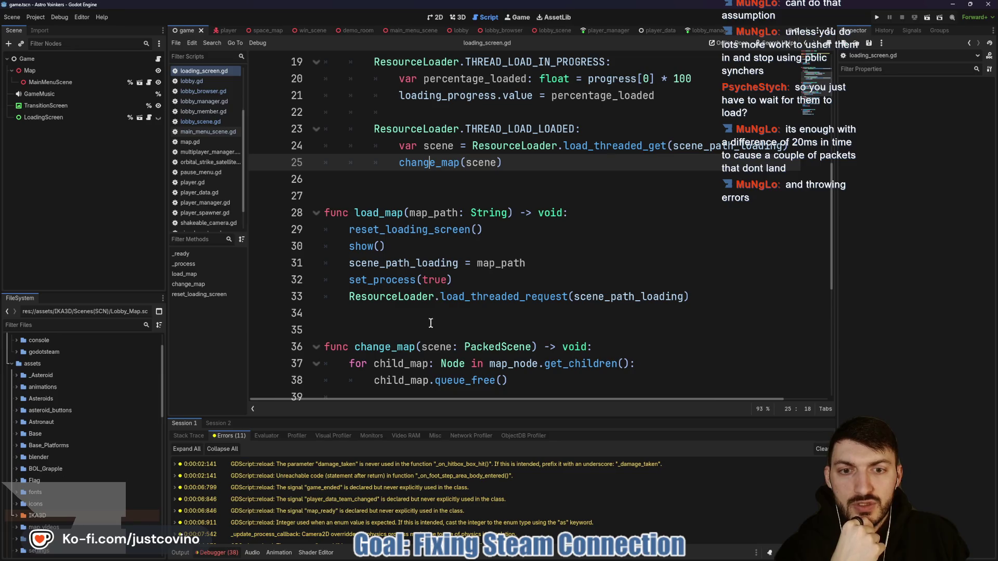
{"action": "left_click", "coordinate": [386, 319]}
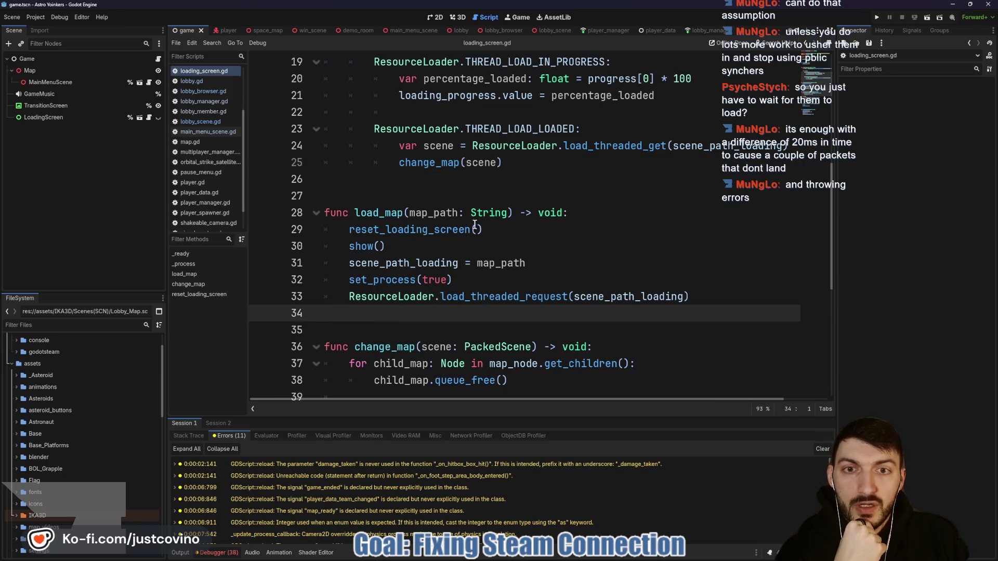
{"action": "scroll", "coordinate": [478, 234], "scroll_direction": "up", "scroll_amount": 5}
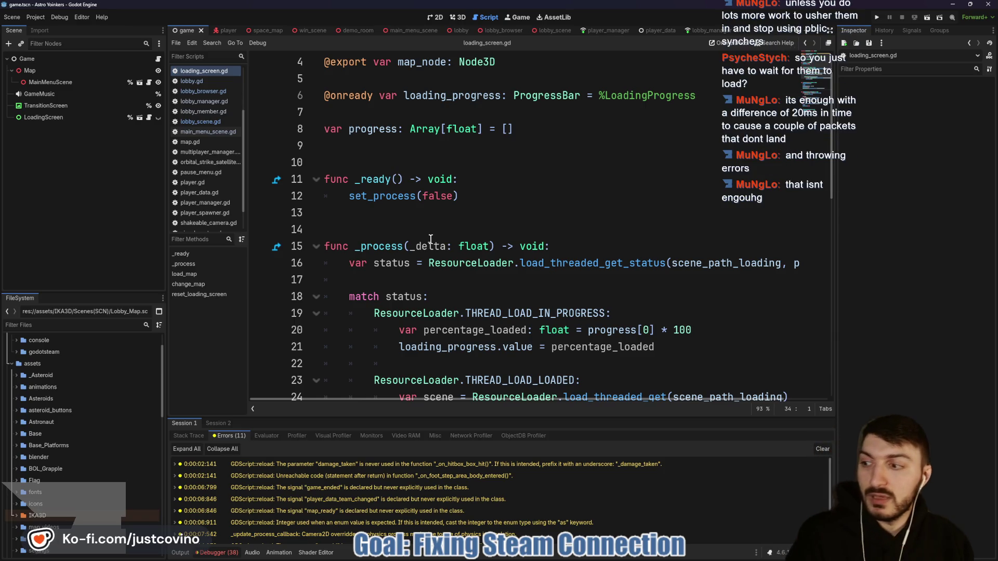
{"action": "left_click", "coordinate": [409, 228]}
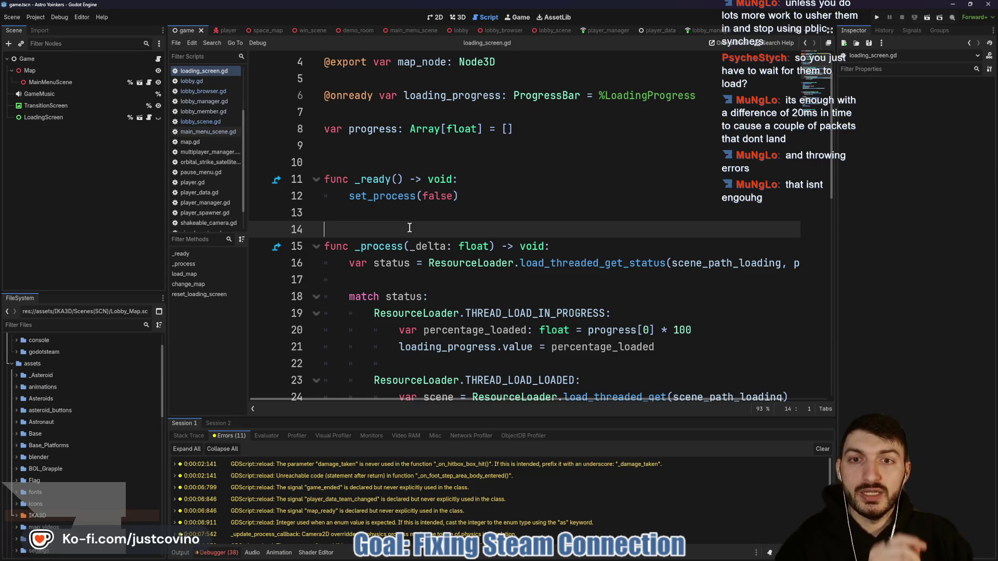
{"action": "scroll", "coordinate": [446, 120], "scroll_direction": "up", "scroll_amount": 1}
{"action": "left_click", "coordinate": [469, 62]}
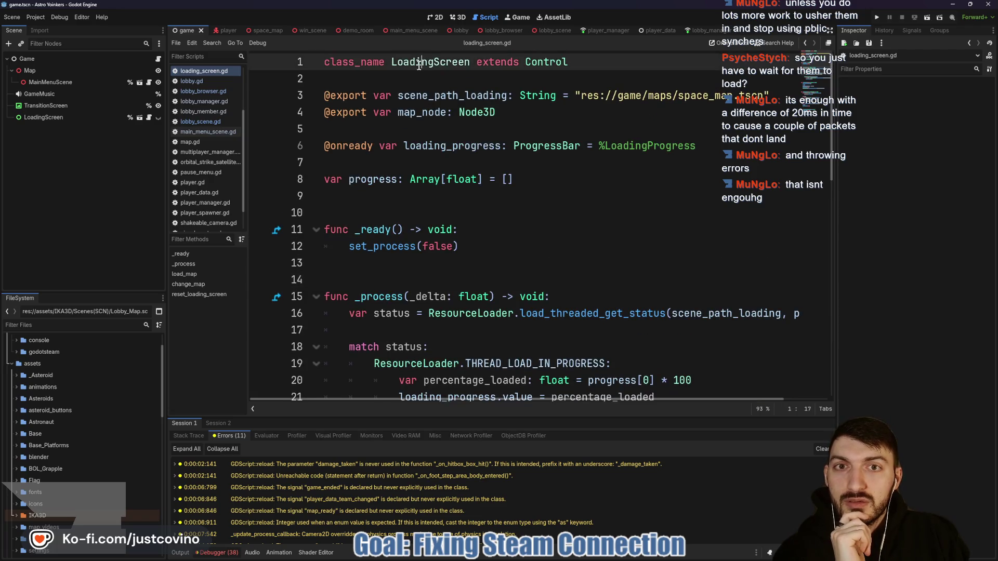
{"action": "scroll", "coordinate": [464, 199], "scroll_direction": "down", "scroll_amount": 5}
{"action": "left_click", "coordinate": [462, 227]}
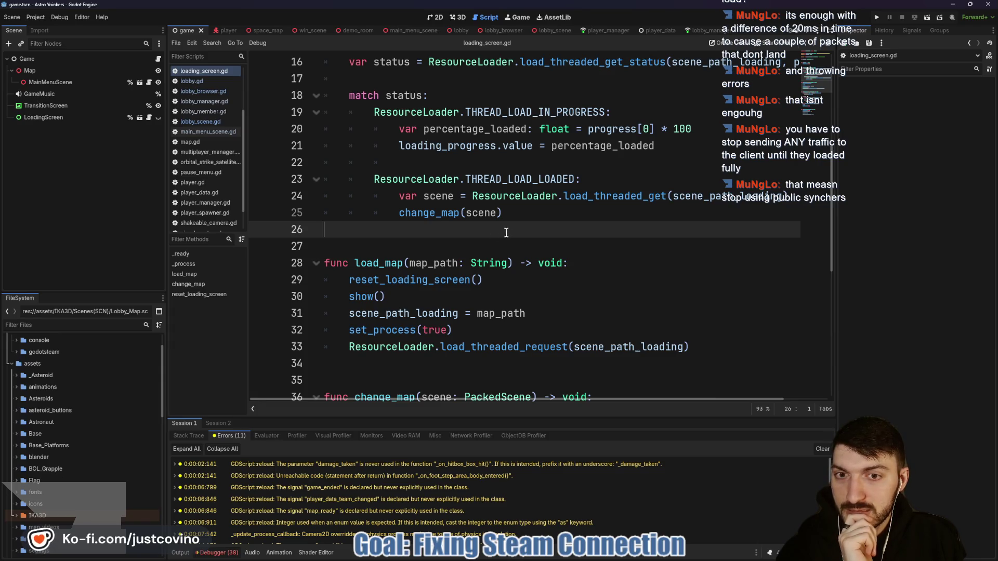
{"action": "left_click", "coordinate": [445, 250]}
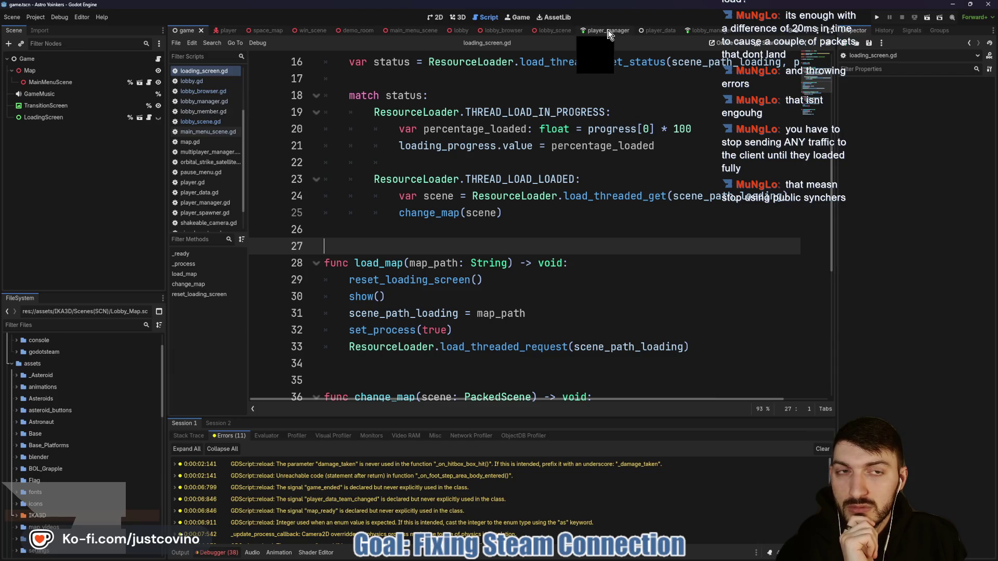
{"action": "left_click", "coordinate": [559, 31]}
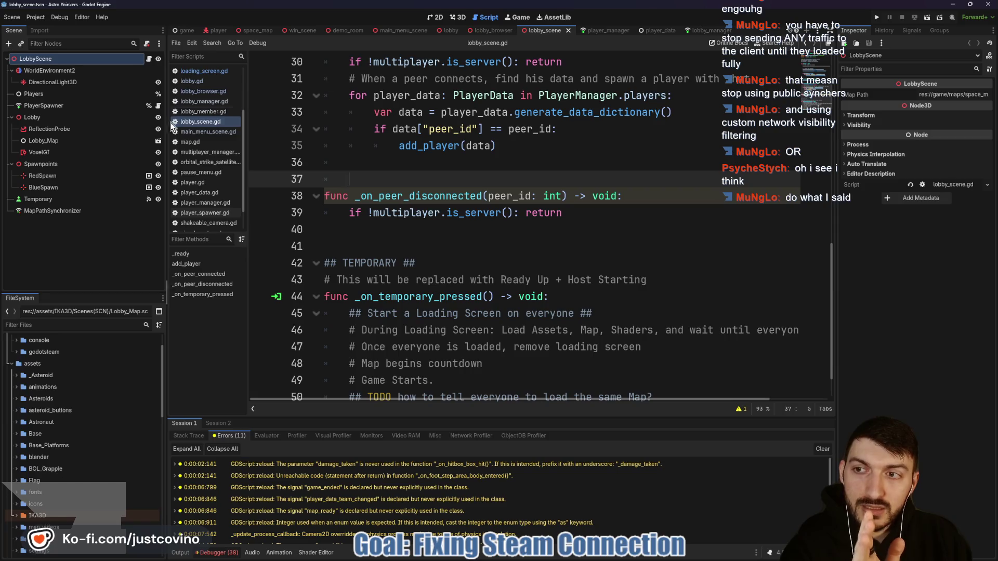
Select PlayerSpawner to show its MultiplayerSpawner settings in the Inspector
{"action": "left_click", "coordinate": [108, 108]}
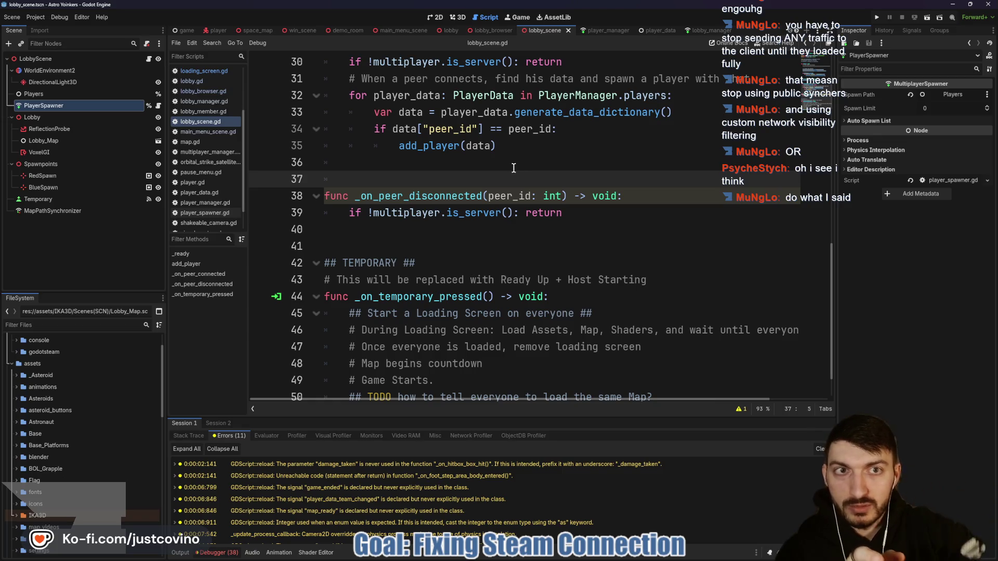
{"action": "mouse_move", "coordinate": [466, 127]}
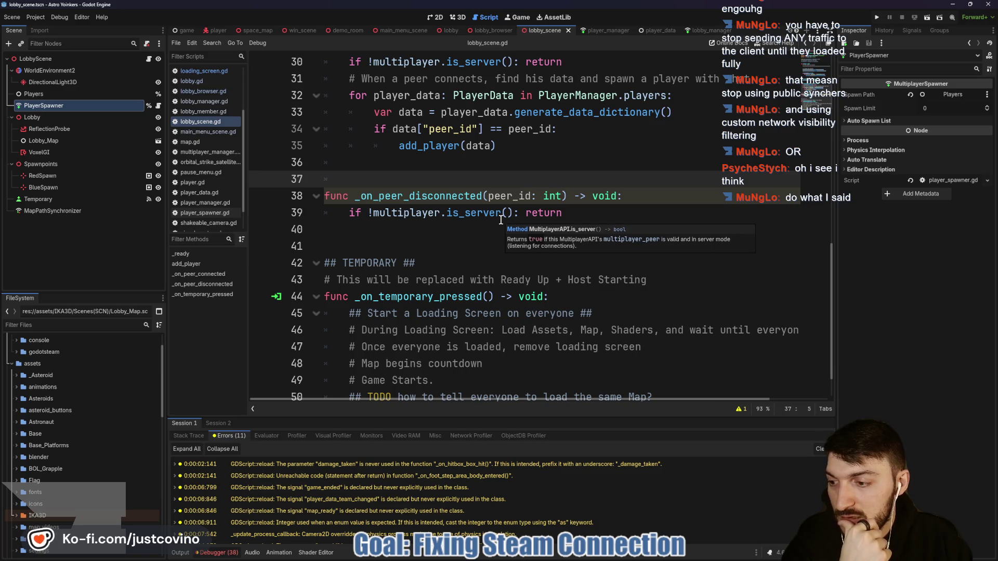
{"action": "mouse_move", "coordinate": [500, 219]}
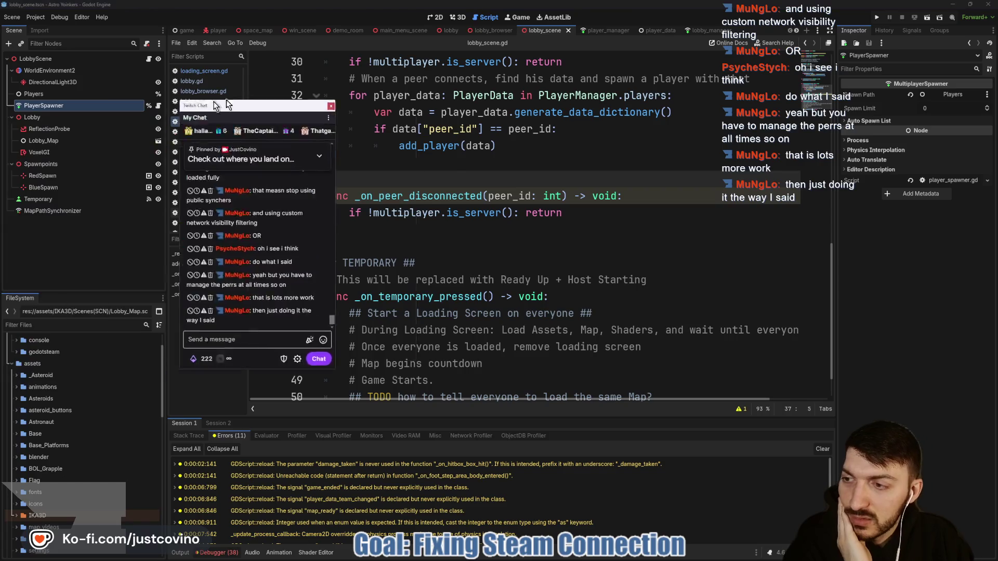
Move the floating Twitch Chat window off to the left edge, clear of the script
{"action": "left_click_drag", "start_coordinate": [151, 82], "coordinate": [295, 78]}
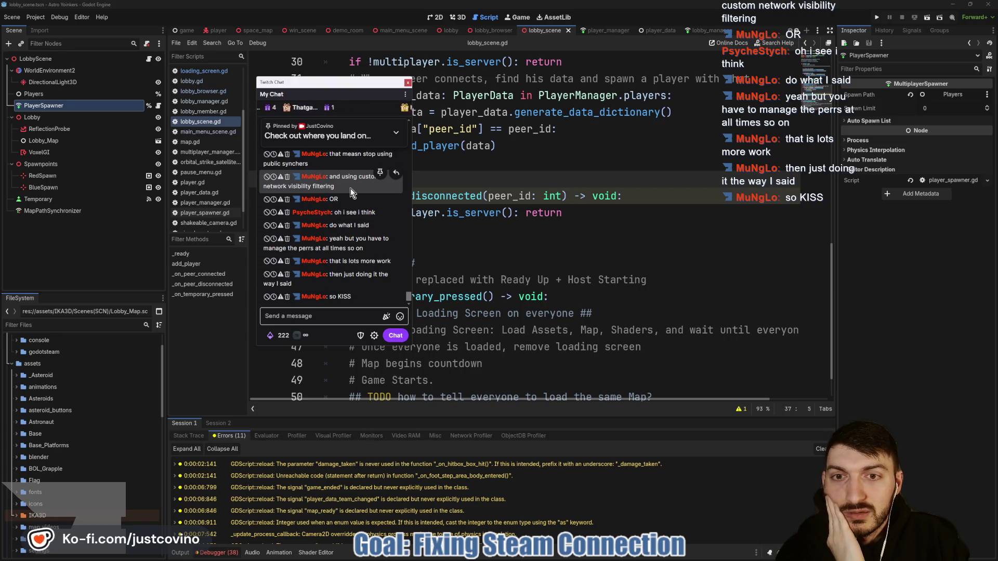
{"action": "left_click_drag", "start_coordinate": [345, 189], "coordinate": [328, 177]}
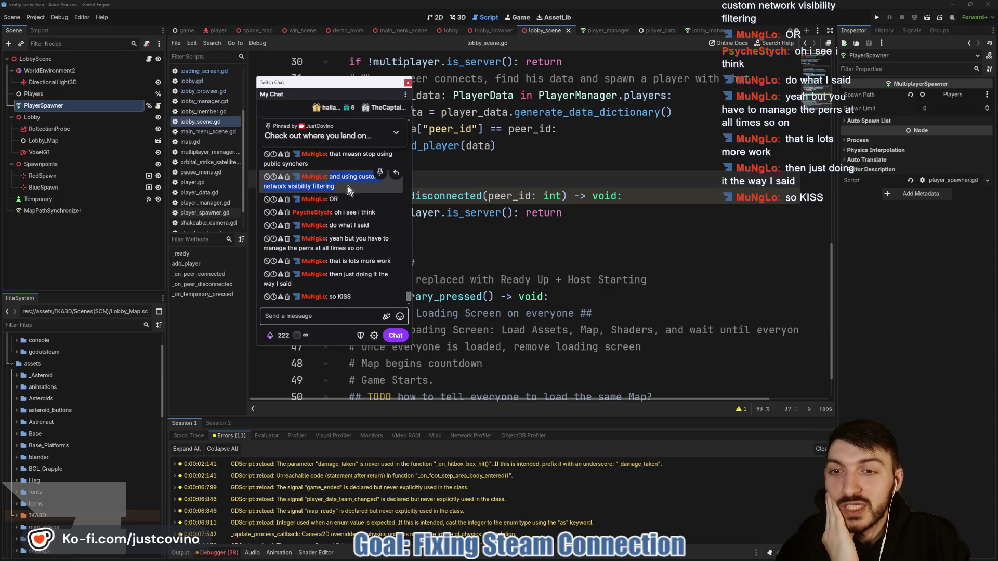
{"action": "left_click", "coordinate": [380, 219]}
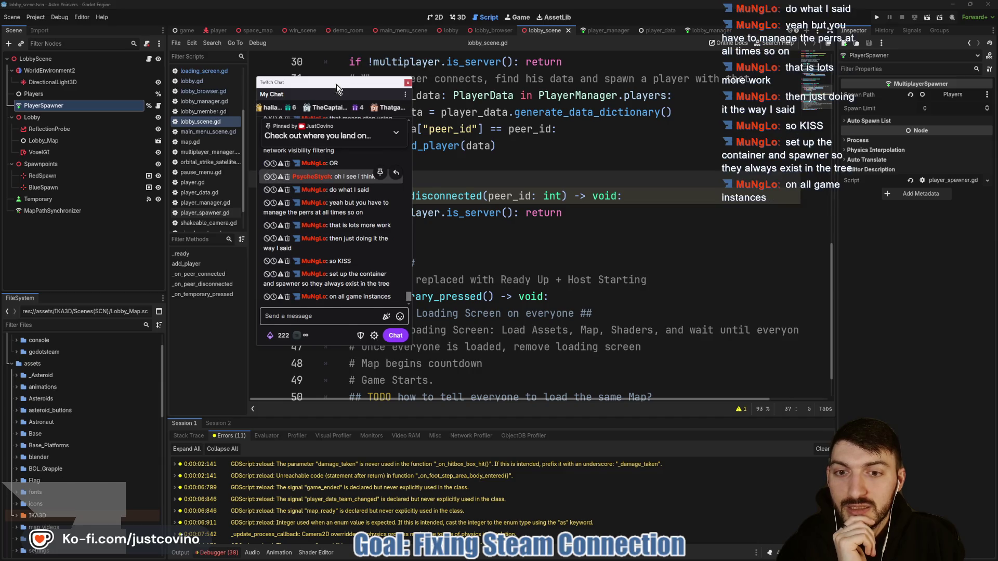
{"action": "left_click_drag", "start_coordinate": [335, 84], "coordinate": [359, 87]}
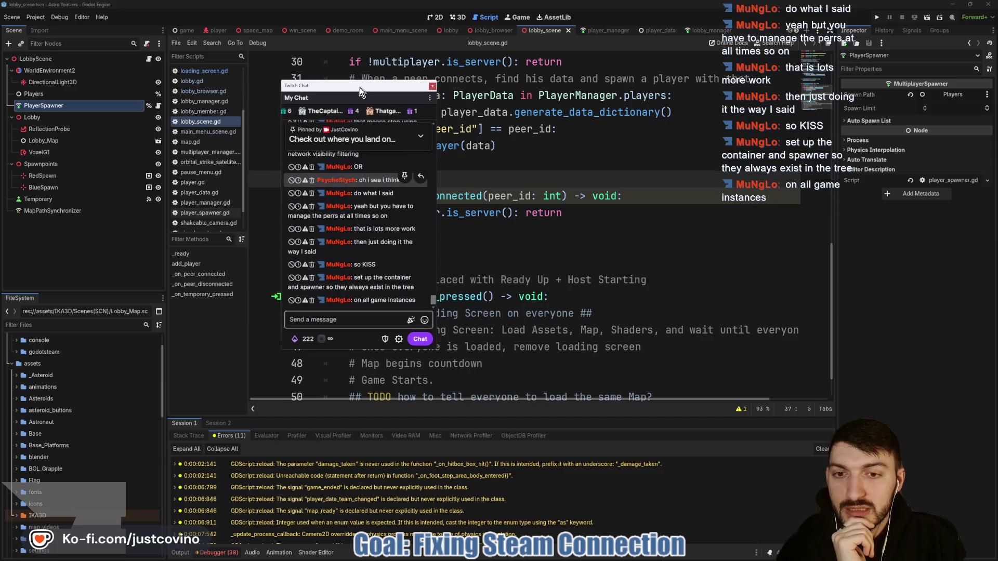
{"action": "left_click_drag", "start_coordinate": [360, 88], "coordinate": [0, 89]}
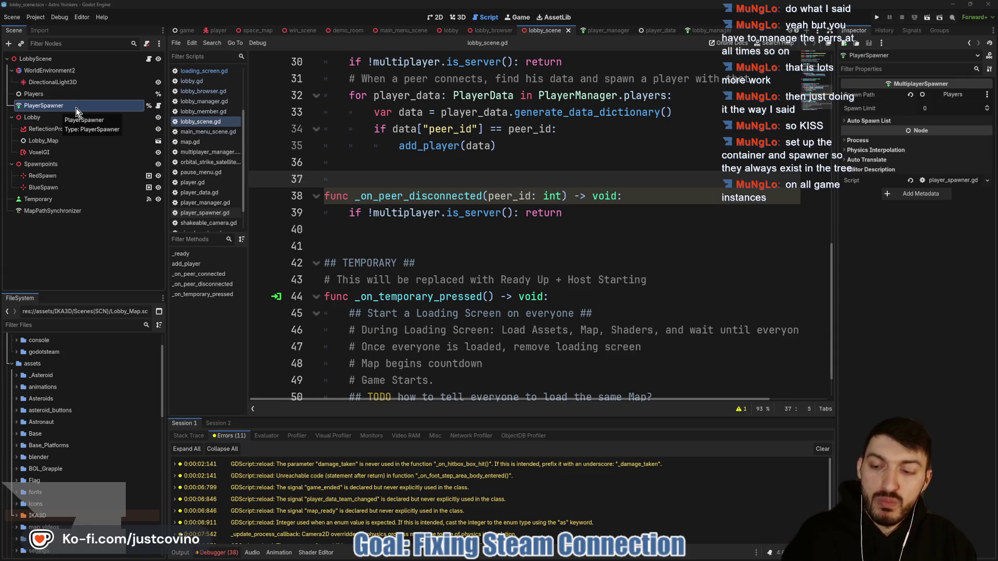
Mark PlayerSpawner and Players with red arrows and a circle, then open the player scene
{"action": "left_click_drag", "start_coordinate": [192, 107], "coordinate": [76, 106]}
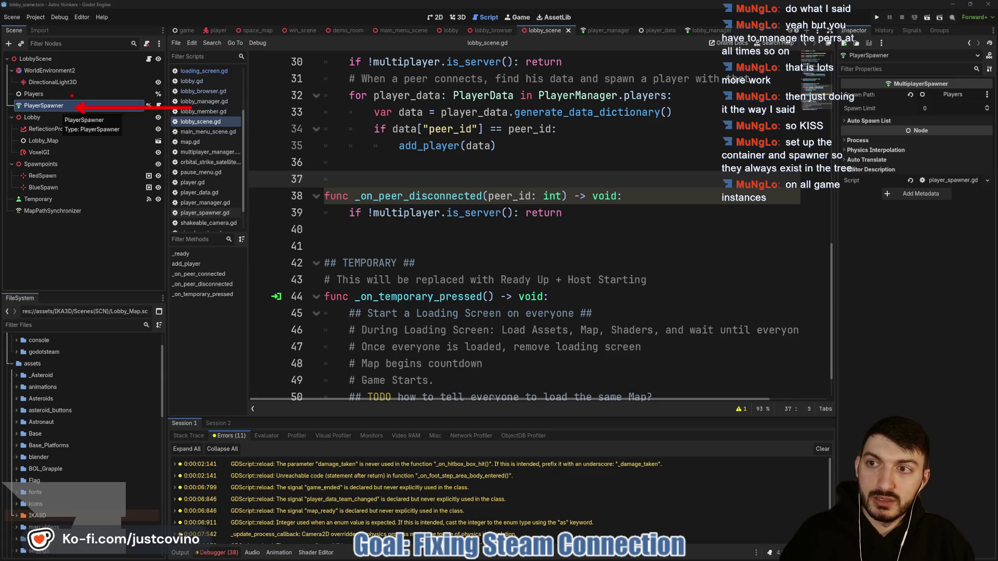
{"action": "left_click_drag", "start_coordinate": [212, 92], "coordinate": [62, 93]}
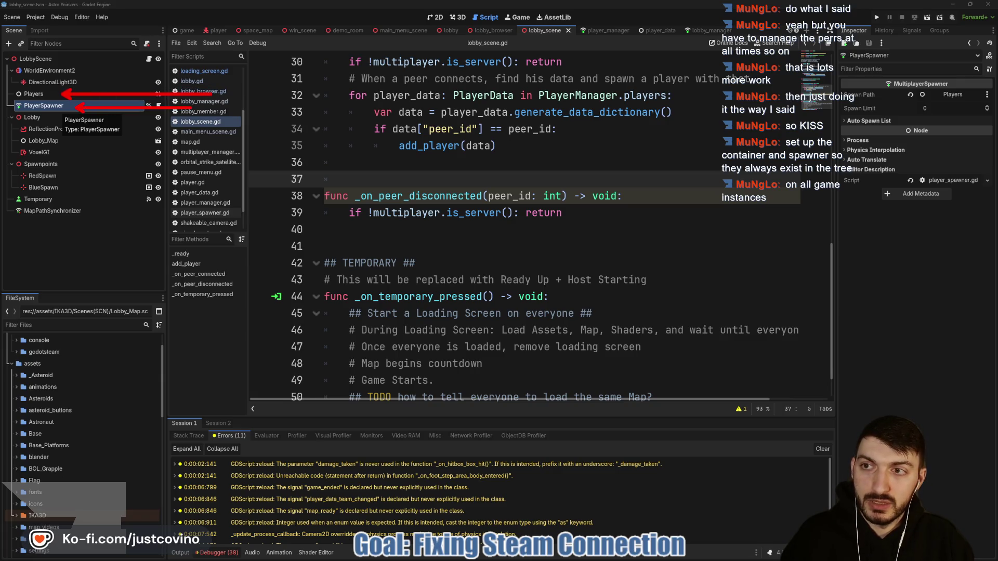
{"action": "left_click_drag", "start_coordinate": [66, 92], "coordinate": [34, 85]}
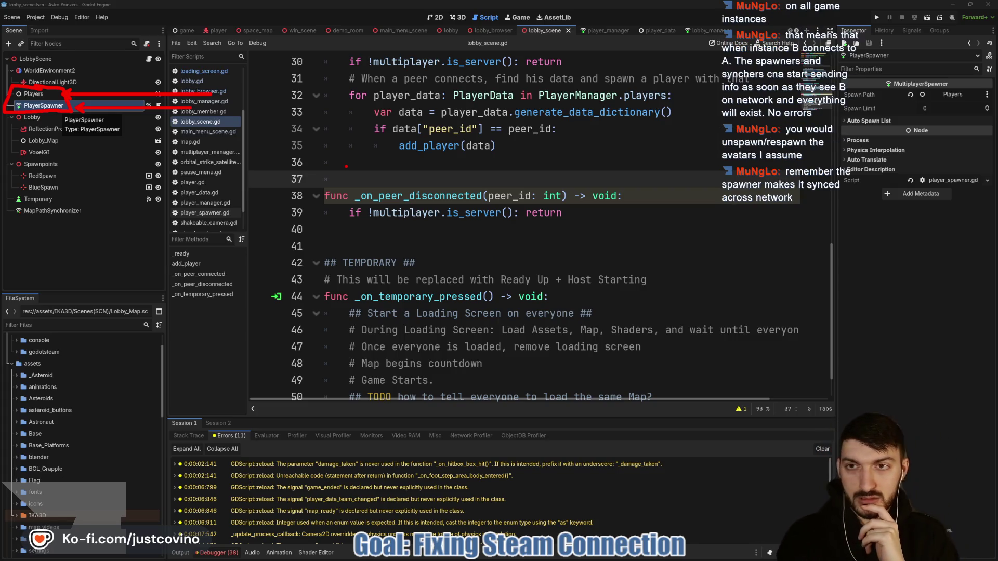
{"action": "left_click", "coordinate": [216, 30]}
{"action": "left_click", "coordinate": [209, 183]}
Browse player.tscn's nodes, inspect the LeftArmIK SkeletonIK3D node, and view the astronaut in 3D
{"action": "scroll", "coordinate": [68, 245], "scroll_direction": "down", "scroll_amount": 5}
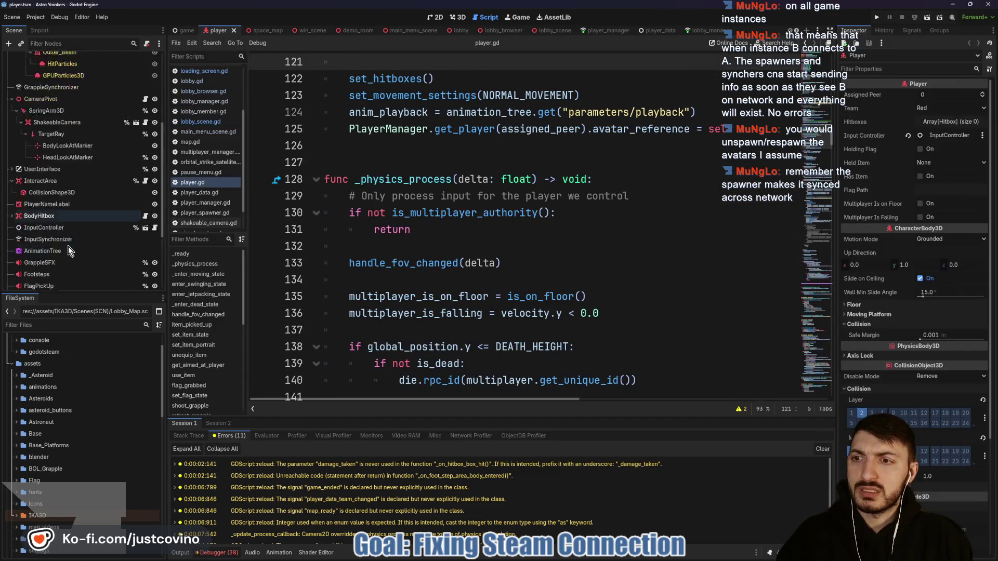
{"action": "scroll", "coordinate": [56, 243], "scroll_direction": "down", "scroll_amount": 5}
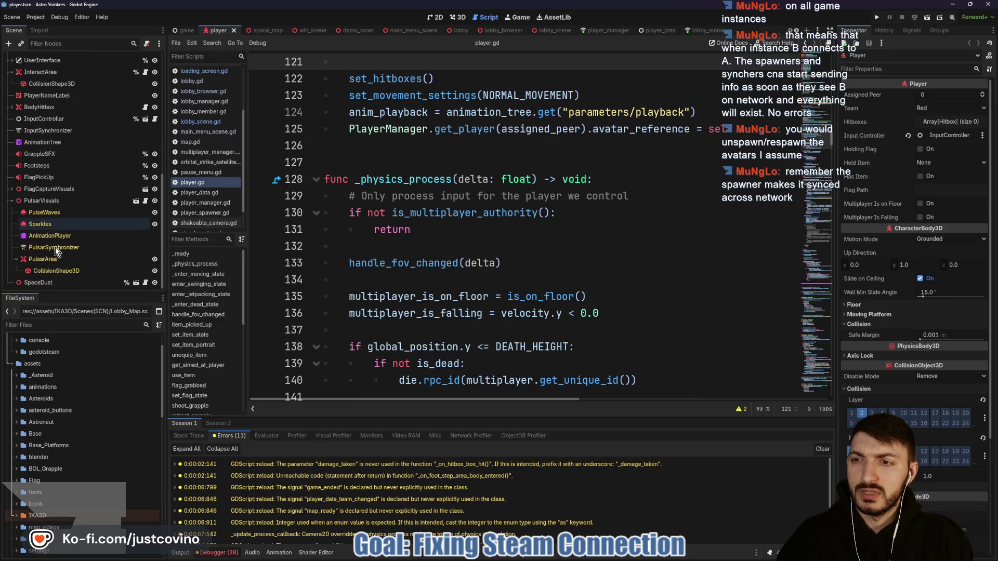
{"action": "scroll", "coordinate": [51, 248], "scroll_direction": "up", "scroll_amount": 10}
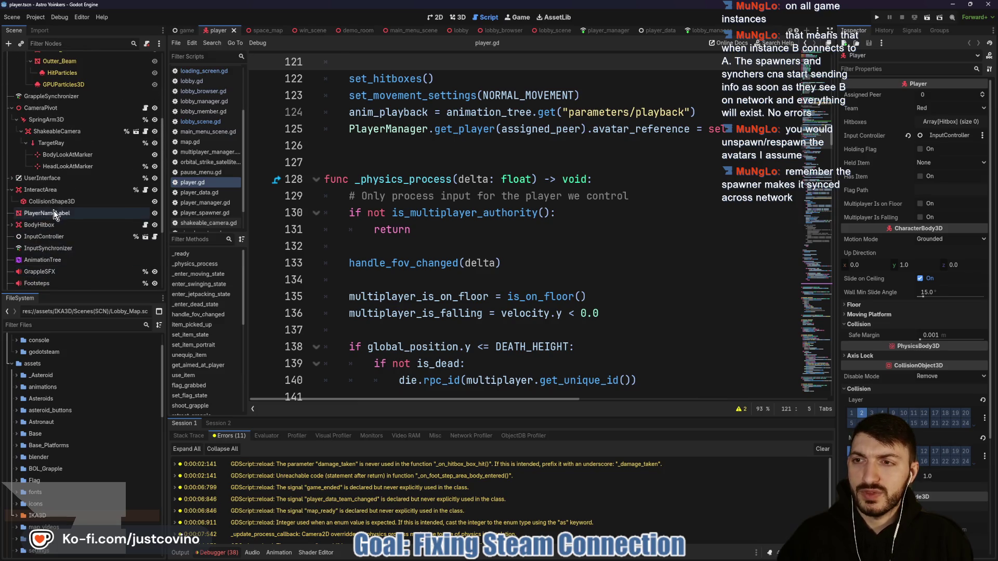
{"action": "scroll", "coordinate": [54, 215], "scroll_direction": "down", "scroll_amount": 8}
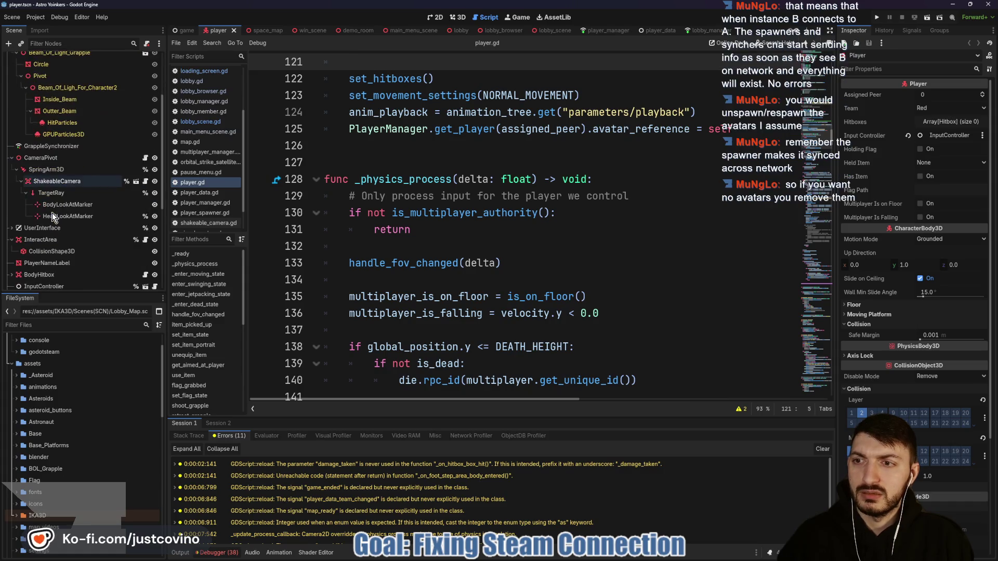
{"action": "scroll", "coordinate": [53, 214], "scroll_direction": "up", "scroll_amount": 15}
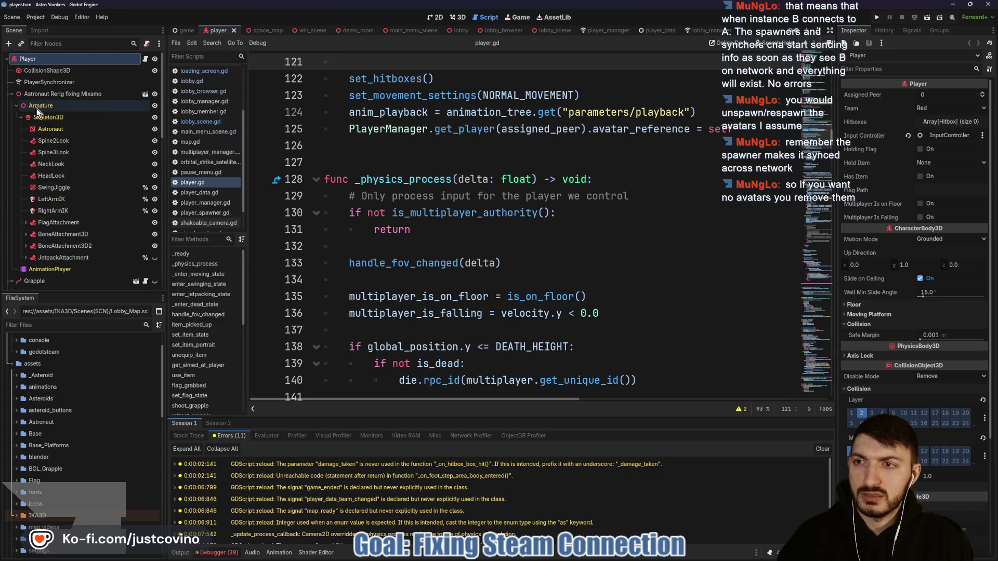
{"action": "left_click", "coordinate": [52, 200]}
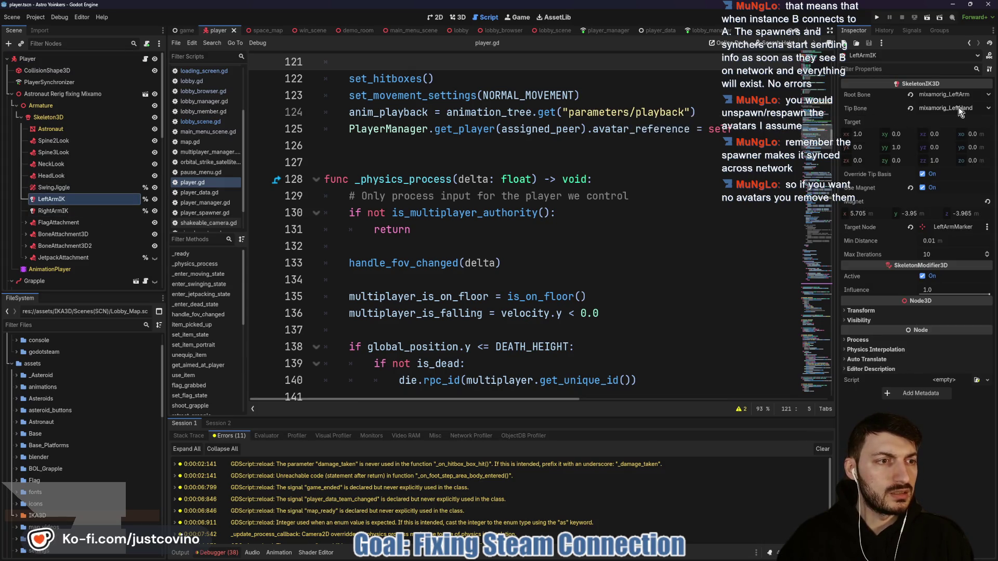
{"action": "left_click", "coordinate": [465, 18]}
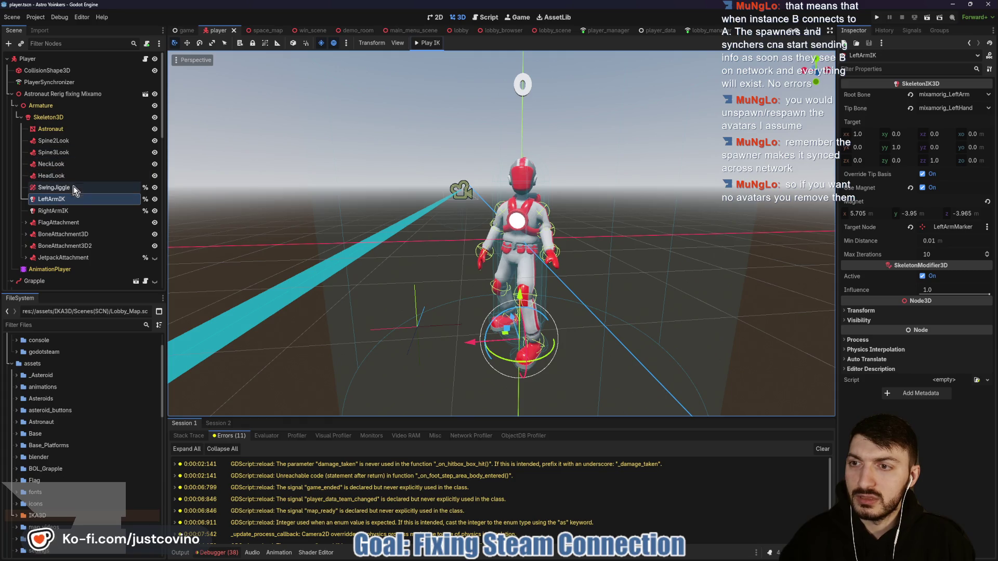
Orbit and zoom around the astronaut model from three angles, then open space_map
{"action": "scroll", "coordinate": [30, 227], "scroll_direction": "down", "scroll_amount": 10}
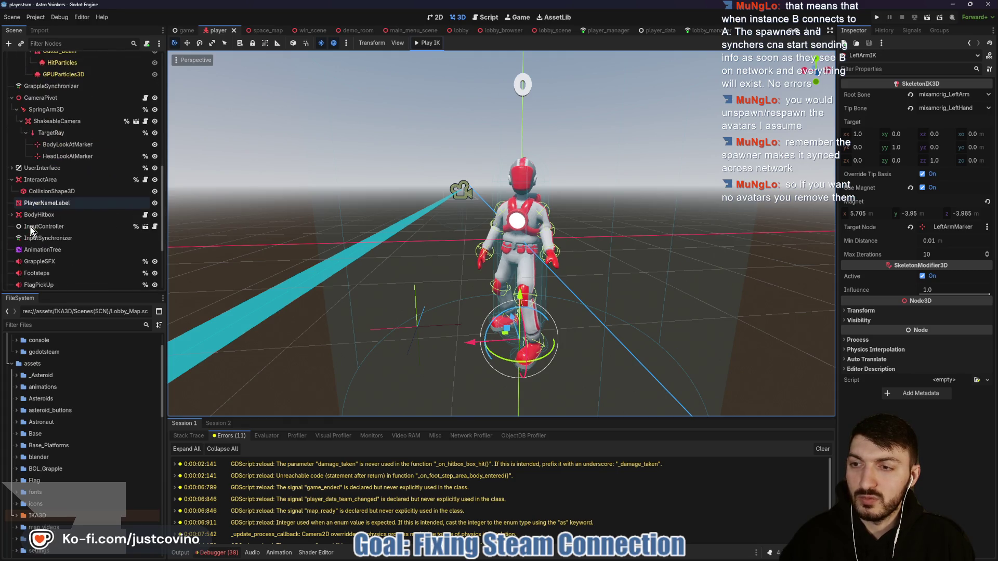
{"action": "scroll", "coordinate": [71, 238], "scroll_direction": "down", "scroll_amount": 2}
{"action": "mouse_move", "coordinate": [301, 262]}
{"action": "left_mouse_down"}
{"action": "mouse_move", "coordinate": [660, 292]}
{"action": "mouse_move", "coordinate": [598, 300]}
{"action": "mouse_move", "coordinate": [601, 314]}
{"action": "mouse_move", "coordinate": [694, 287]}
{"action": "mouse_move", "coordinate": [373, 278]}
{"action": "mouse_move", "coordinate": [573, 286]}
{"action": "left_mouse_up"}
{"action": "scroll", "coordinate": [620, 282], "scroll_direction": "up", "scroll_amount": 3}
{"action": "scroll", "coordinate": [619, 282], "scroll_direction": "down", "scroll_amount": 5}
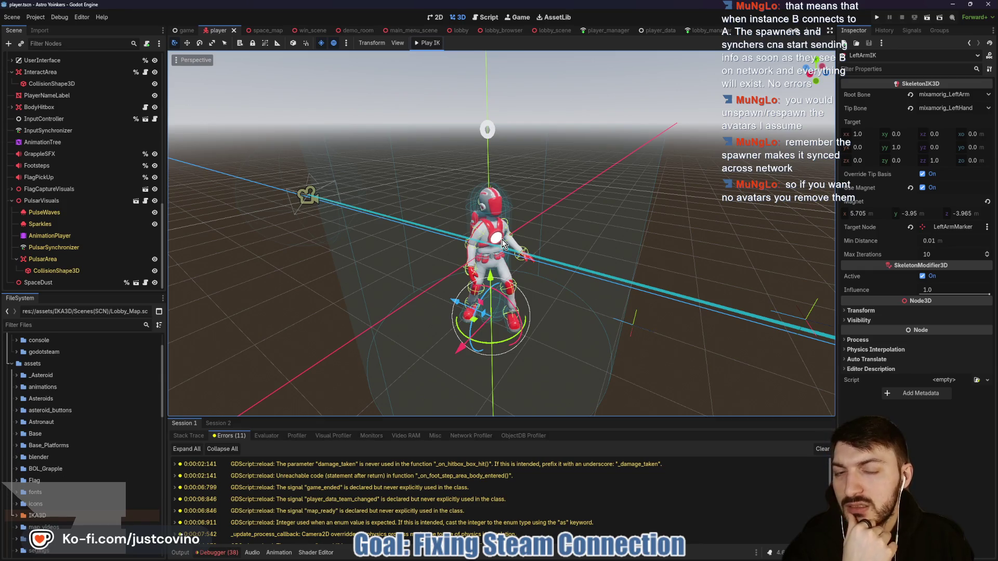
{"action": "mouse_move", "coordinate": [367, 242]}
{"action": "left_mouse_down"}
{"action": "mouse_move", "coordinate": [505, 254]}
{"action": "mouse_move", "coordinate": [590, 236]}
{"action": "mouse_move", "coordinate": [505, 240]}
{"action": "left_mouse_up"}
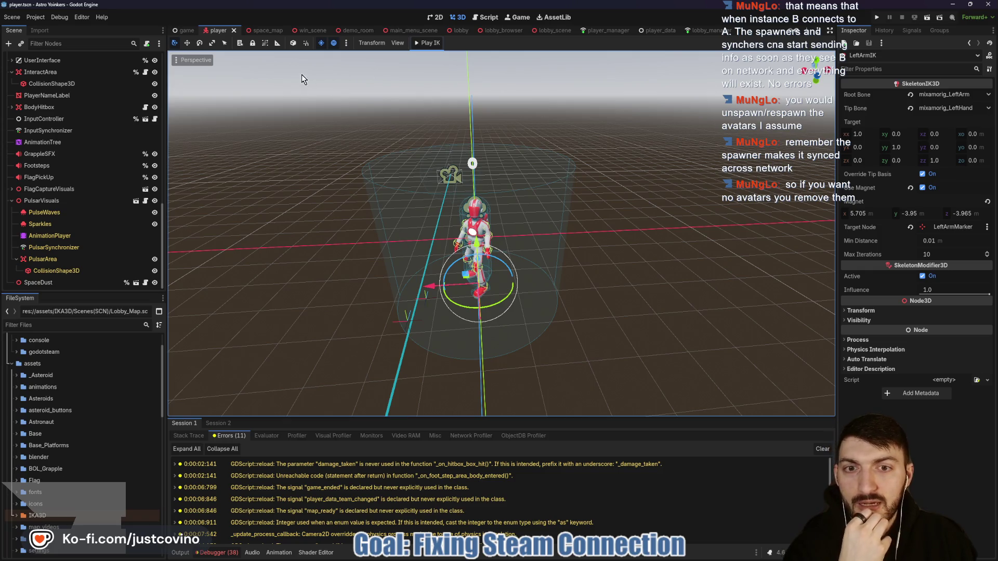
{"action": "left_click_drag", "start_coordinate": [339, 221], "coordinate": [434, 217]}
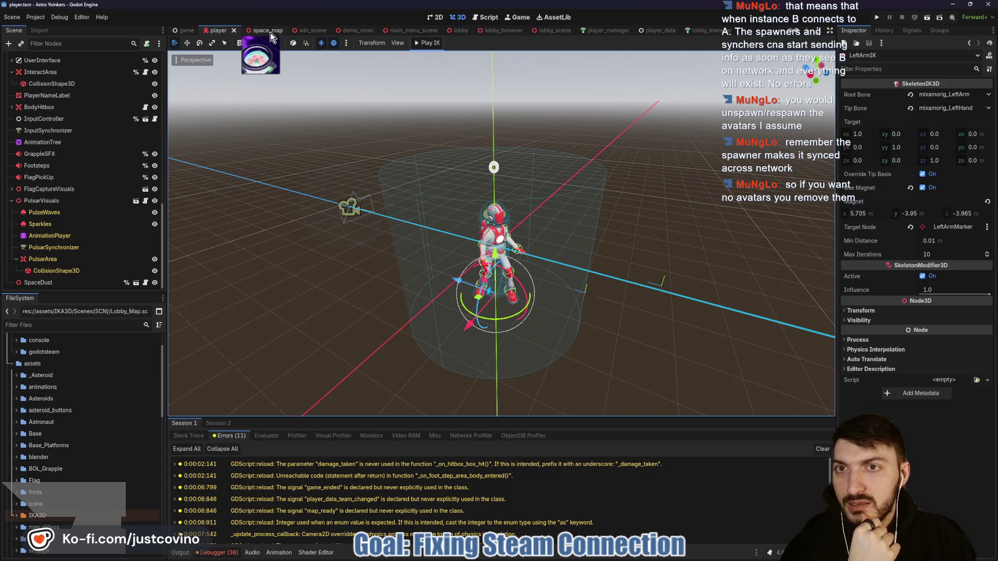
{"action": "left_click", "coordinate": [262, 31]}
Orbit the space_map view and scroll through its spawner nodes
{"action": "scroll", "coordinate": [398, 233], "scroll_direction": "up", "scroll_amount": 3}
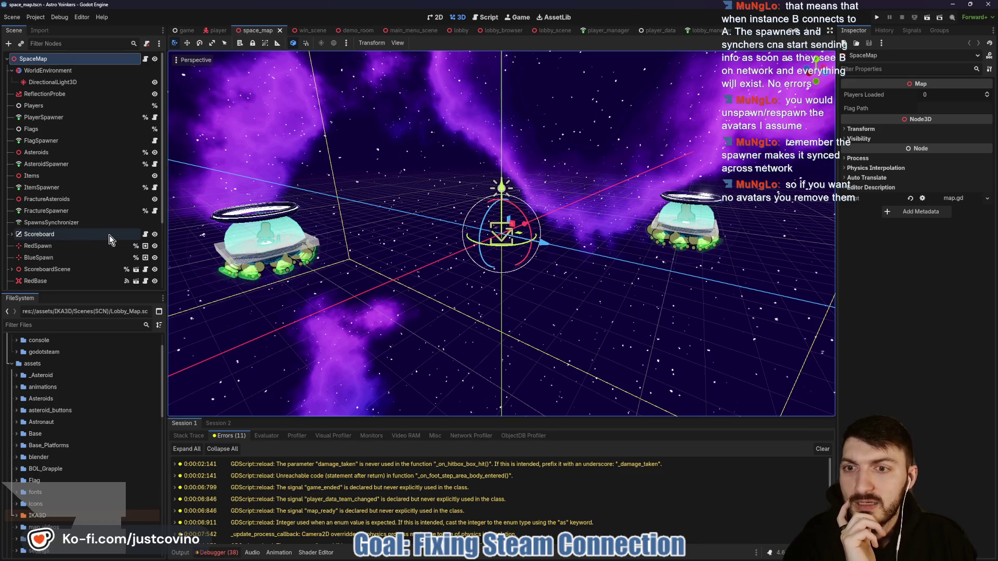
{"action": "mouse_move", "coordinate": [412, 254]}
{"action": "left_mouse_down"}
{"action": "mouse_move", "coordinate": [389, 262]}
{"action": "mouse_move", "coordinate": [454, 255]}
{"action": "mouse_move", "coordinate": [385, 277]}
{"action": "left_mouse_up"}
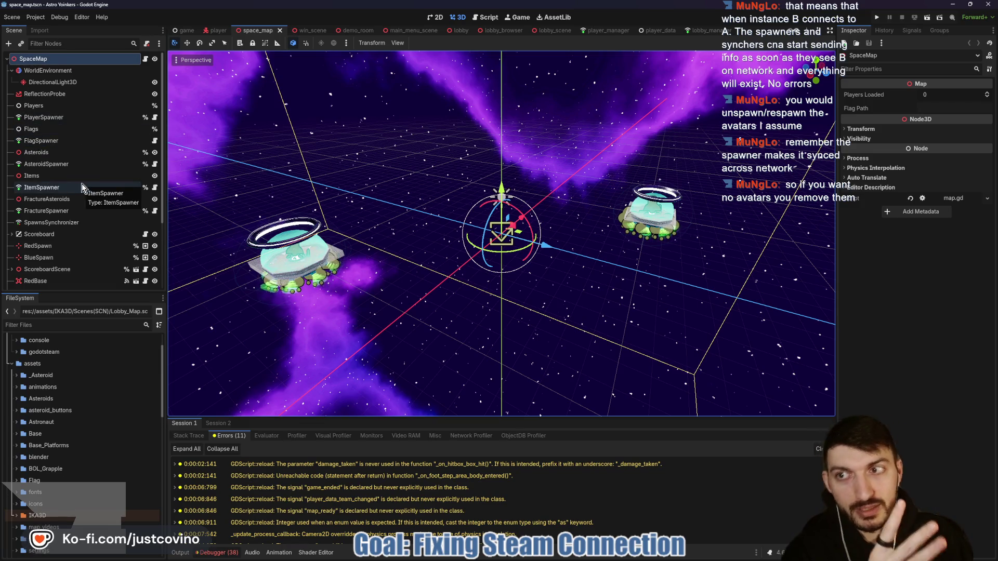
{"action": "scroll", "coordinate": [82, 182], "scroll_direction": "down", "scroll_amount": 1}
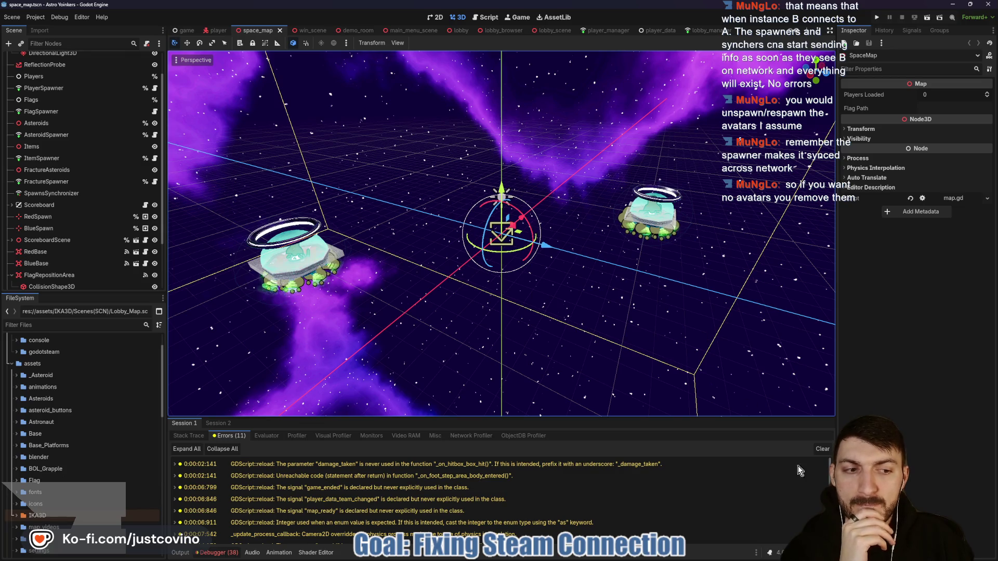
Clear the debugger errors, show the Output log, and return to lobby_scene
{"action": "left_click", "coordinate": [822, 449]}
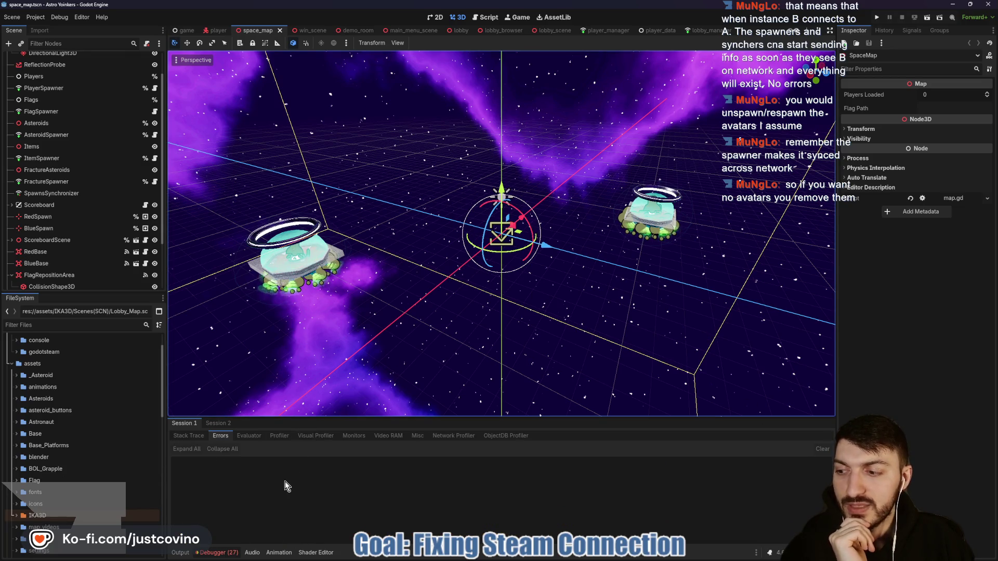
{"action": "left_click", "coordinate": [180, 553]}
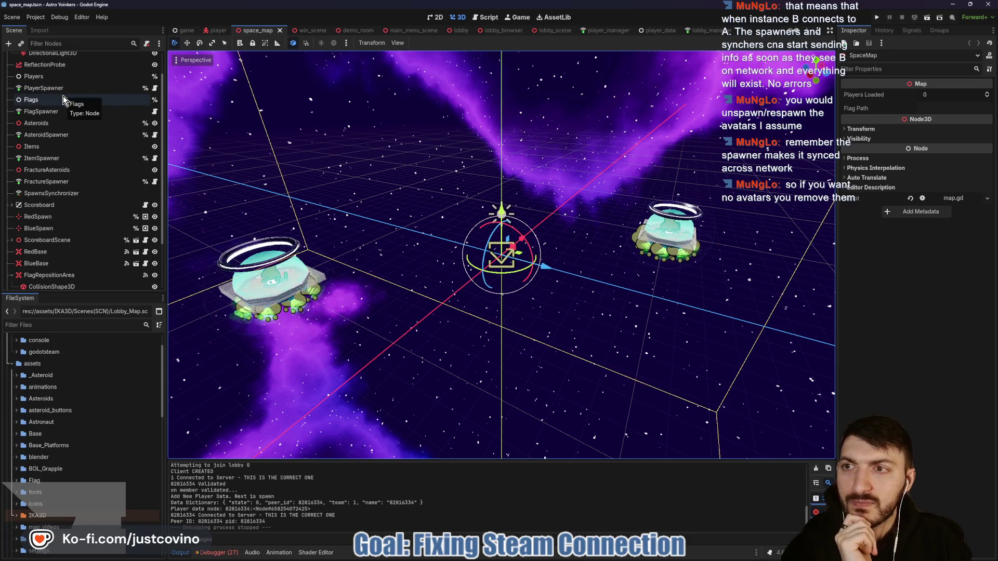
{"action": "left_click", "coordinate": [550, 31]}
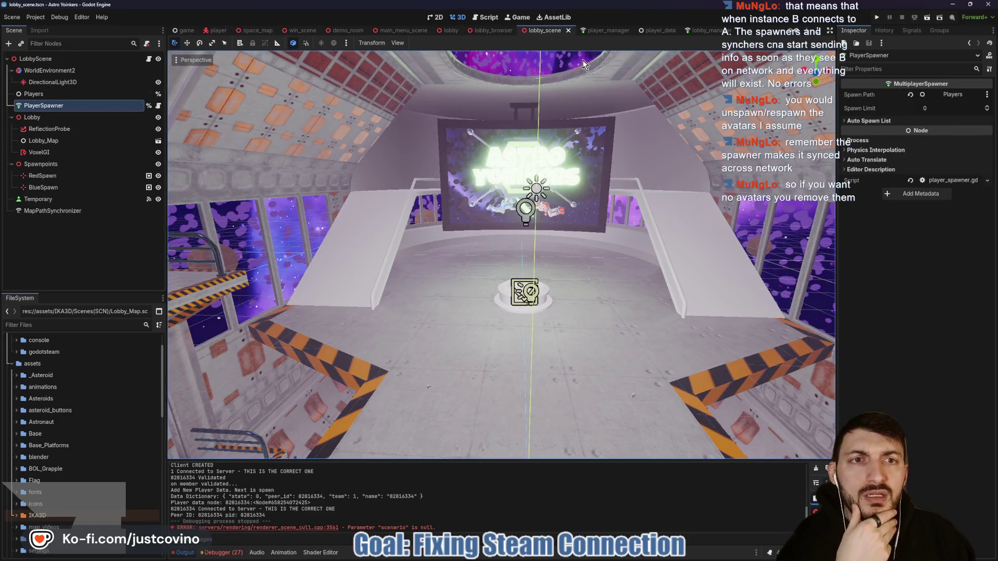
Read player_spawner.gd from PlayerSpawner, then switch to the game scene
{"action": "left_click", "coordinate": [159, 106]}
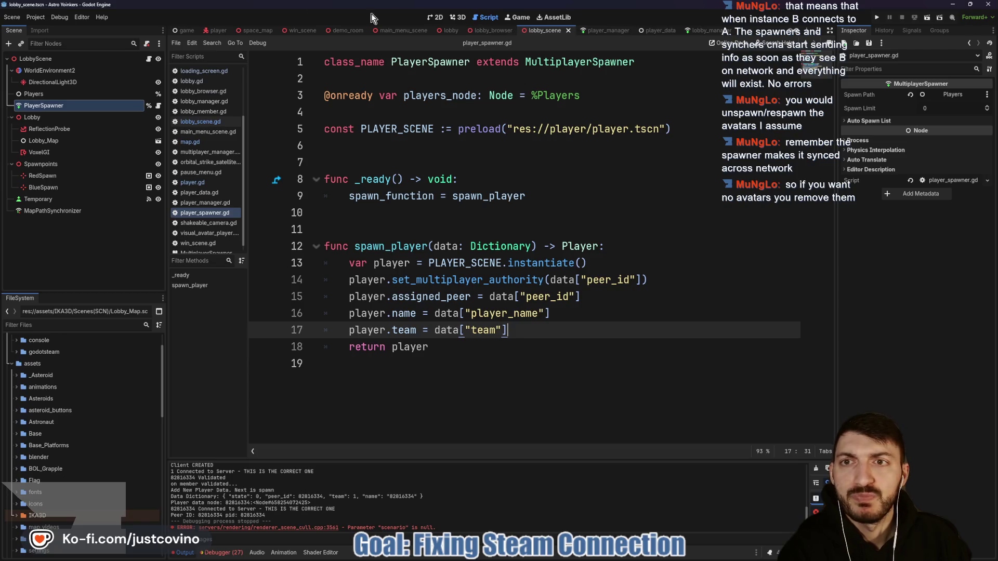
{"action": "left_click", "coordinate": [185, 30]}
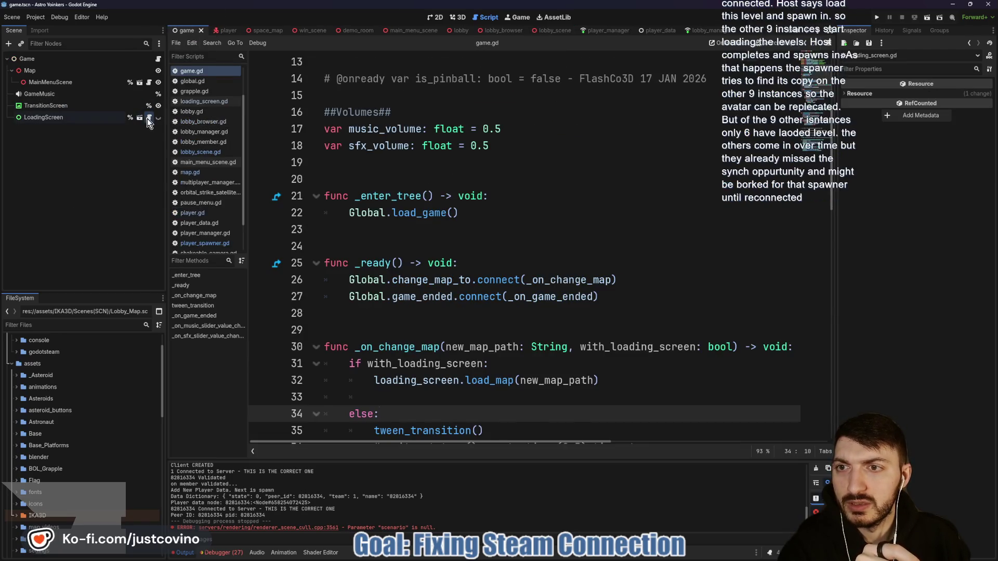
{"action": "left_click", "coordinate": [148, 118]}
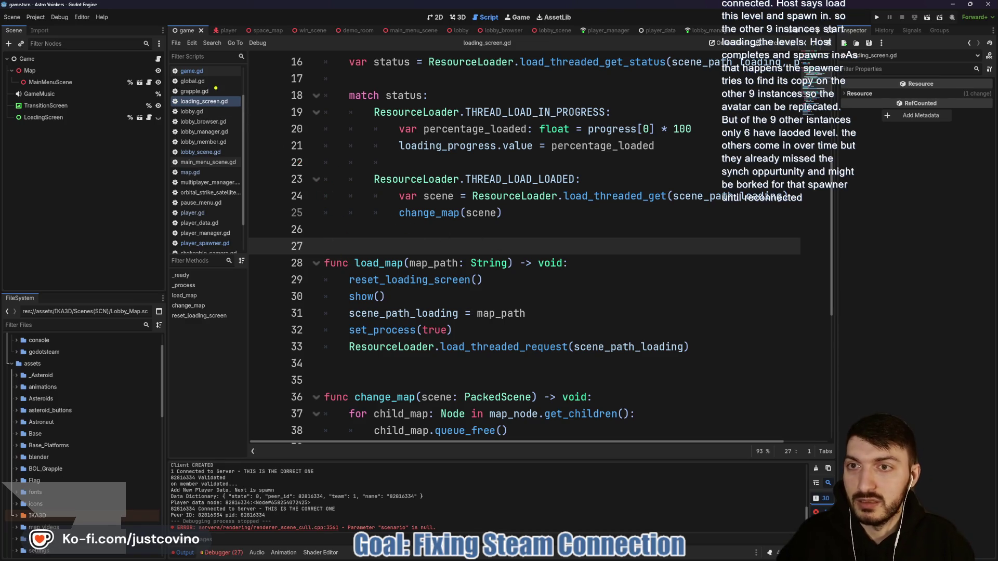
{"action": "mouse_move", "coordinate": [317, 92]}
{"action": "left_mouse_down"}
{"action": "mouse_move", "coordinate": [245, 187]}
{"action": "mouse_move", "coordinate": [245, 211]}
{"action": "mouse_move", "coordinate": [174, 217]}
{"action": "left_mouse_up"}
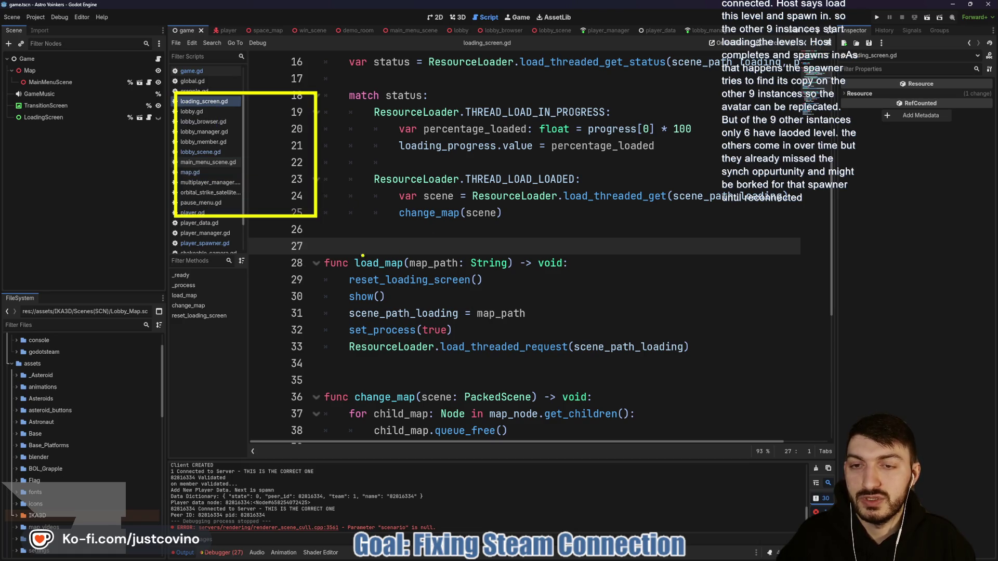
Draw nine yellow boxes across the loading_screen.gd code around load_map and change_map
{"action": "left_click_drag", "start_coordinate": [178, 283], "coordinate": [97, 369]}
{"action": "left_click_drag", "start_coordinate": [276, 296], "coordinate": [217, 368]}
{"action": "left_click_drag", "start_coordinate": [384, 295], "coordinate": [317, 367]}
{"action": "left_click_drag", "start_coordinate": [420, 297], "coordinate": [486, 384]}
{"action": "left_click_drag", "start_coordinate": [506, 298], "coordinate": [590, 383]}
{"action": "left_click_drag", "start_coordinate": [614, 286], "coordinate": [709, 387]}
{"action": "left_click_drag", "start_coordinate": [732, 280], "coordinate": [820, 383]}
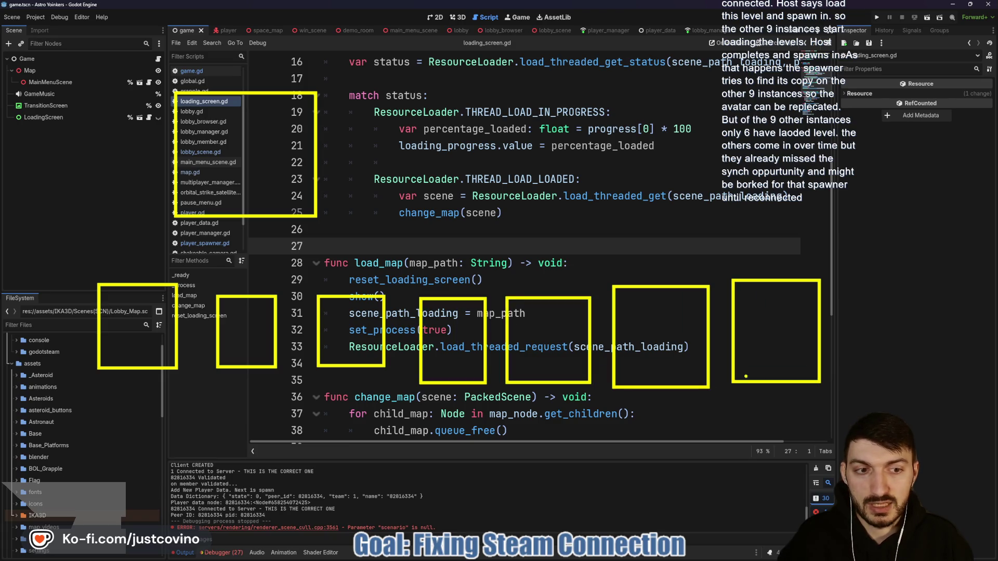
{"action": "left_click_drag", "start_coordinate": [206, 412], "coordinate": [324, 496]}
{"action": "left_click_drag", "start_coordinate": [383, 414], "coordinate": [478, 486]}
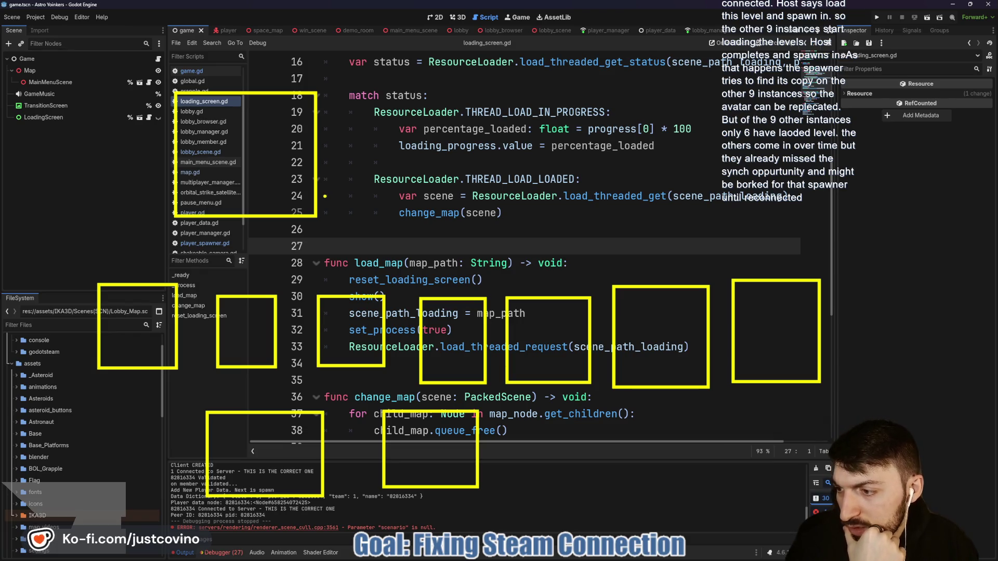
Number the yellow boxes 2 through 10 with the pen
{"action": "left_click_drag", "start_coordinate": [213, 113], "coordinate": [212, 177]}
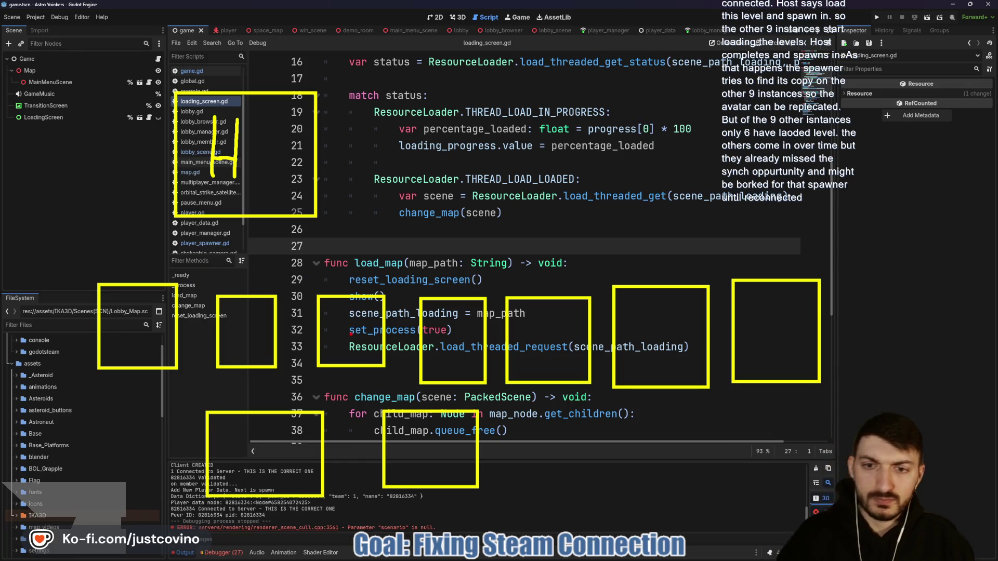
{"action": "left_click_drag", "start_coordinate": [135, 316], "coordinate": [138, 348]}
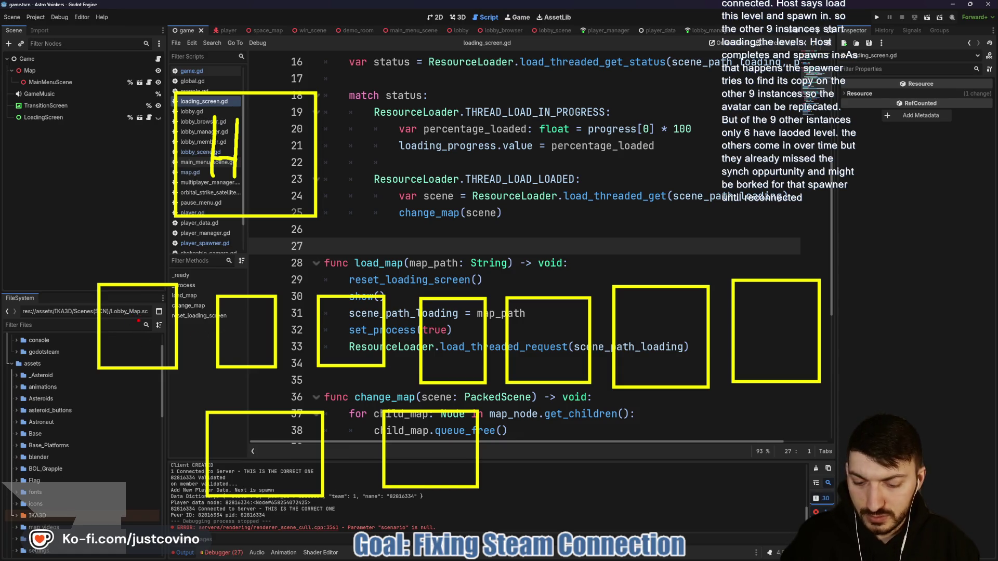
{"action": "left_click_drag", "start_coordinate": [127, 316], "coordinate": [156, 344]}
{"action": "mouse_move", "coordinate": [234, 324]}
{"action": "left_mouse_down"}
{"action": "mouse_move", "coordinate": [257, 334]}
{"action": "mouse_move", "coordinate": [240, 346]}
{"action": "left_mouse_up"}
{"action": "left_click_drag", "start_coordinate": [336, 320], "coordinate": [353, 336]}
{"action": "left_click_drag", "start_coordinate": [352, 319], "coordinate": [353, 354]}
{"action": "left_click_drag", "start_coordinate": [457, 323], "coordinate": [443, 358]}
{"action": "mouse_move", "coordinate": [559, 325]}
{"action": "left_mouse_down"}
{"action": "mouse_move", "coordinate": [543, 348]}
{"action": "mouse_move", "coordinate": [550, 339]}
{"action": "left_mouse_up"}
{"action": "left_click_drag", "start_coordinate": [662, 331], "coordinate": [679, 368]}
{"action": "mouse_move", "coordinate": [781, 321]}
{"action": "left_mouse_down"}
{"action": "mouse_move", "coordinate": [759, 357]}
{"action": "mouse_move", "coordinate": [779, 323]}
{"action": "left_mouse_up"}
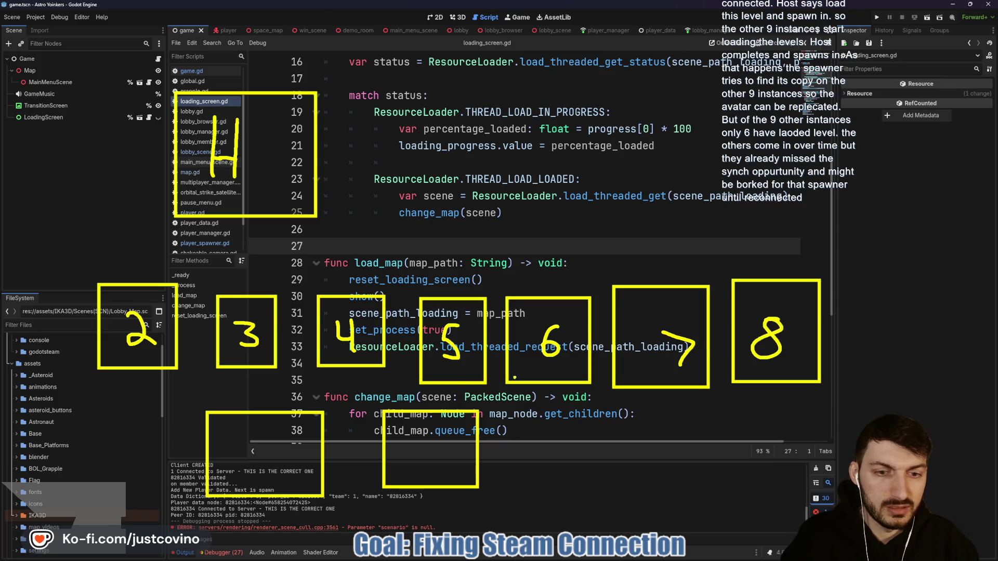
{"action": "left_click_drag", "start_coordinate": [272, 437], "coordinate": [279, 466]}
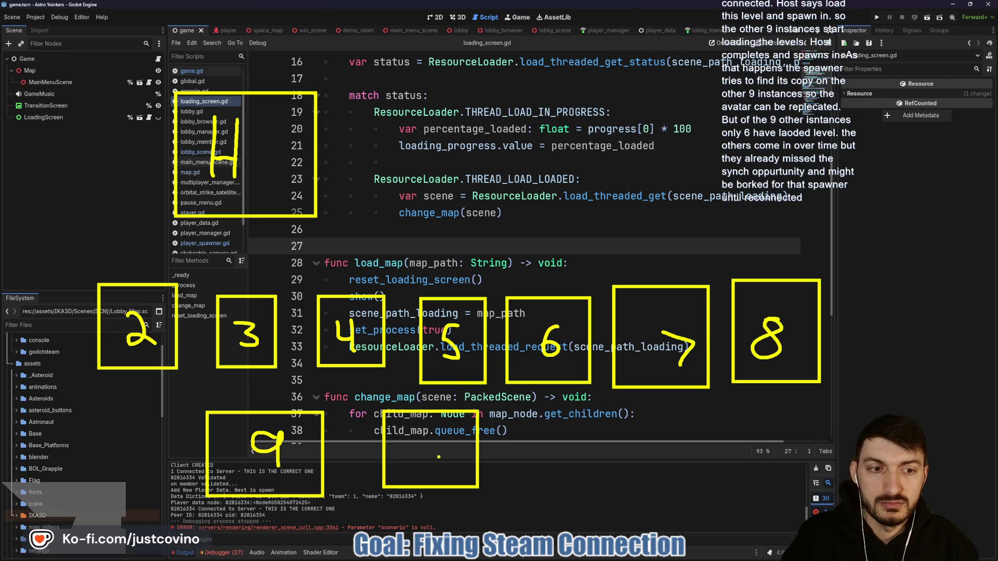
{"action": "left_click_drag", "start_coordinate": [413, 435], "coordinate": [415, 460]}
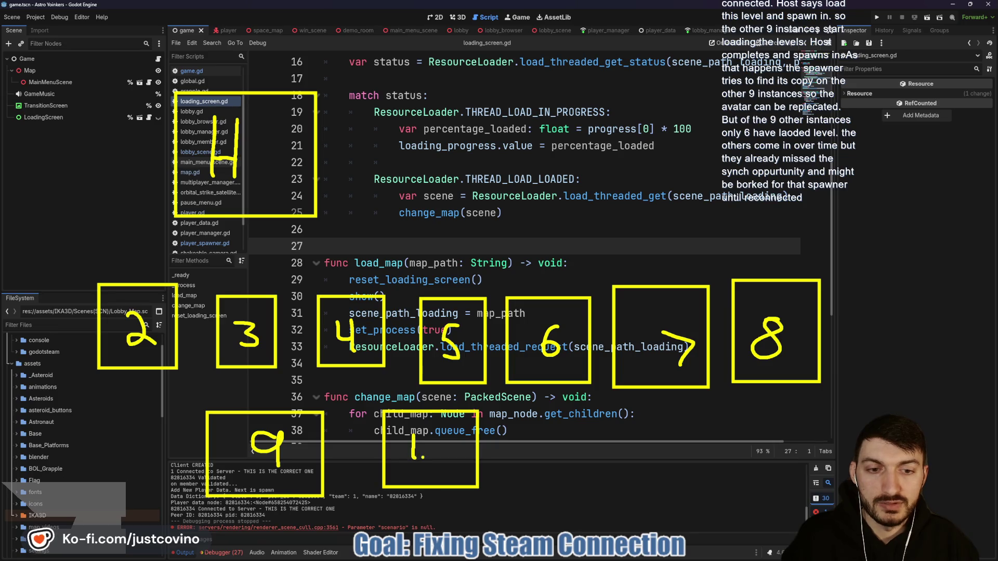
{"action": "left_click_drag", "start_coordinate": [453, 433], "coordinate": [450, 435]}
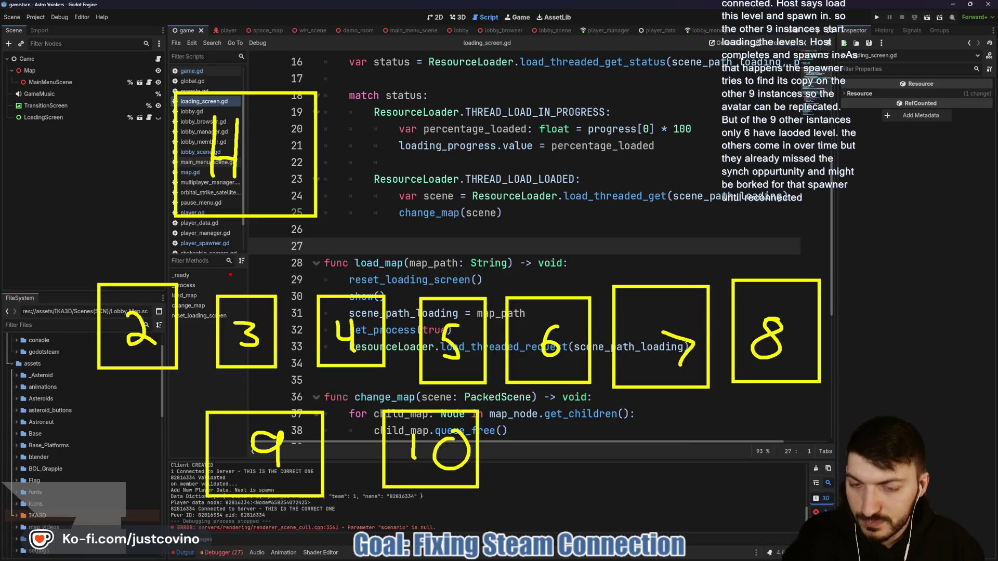
Circle the load_map and change_map code in red, undoing one stray line
{"action": "mouse_move", "coordinate": [310, 270]}
{"action": "left_mouse_down"}
{"action": "mouse_move", "coordinate": [308, 387]}
{"action": "mouse_move", "coordinate": [609, 403]}
{"action": "left_mouse_up"}
{"action": "key", "text": "ctrl+z"}
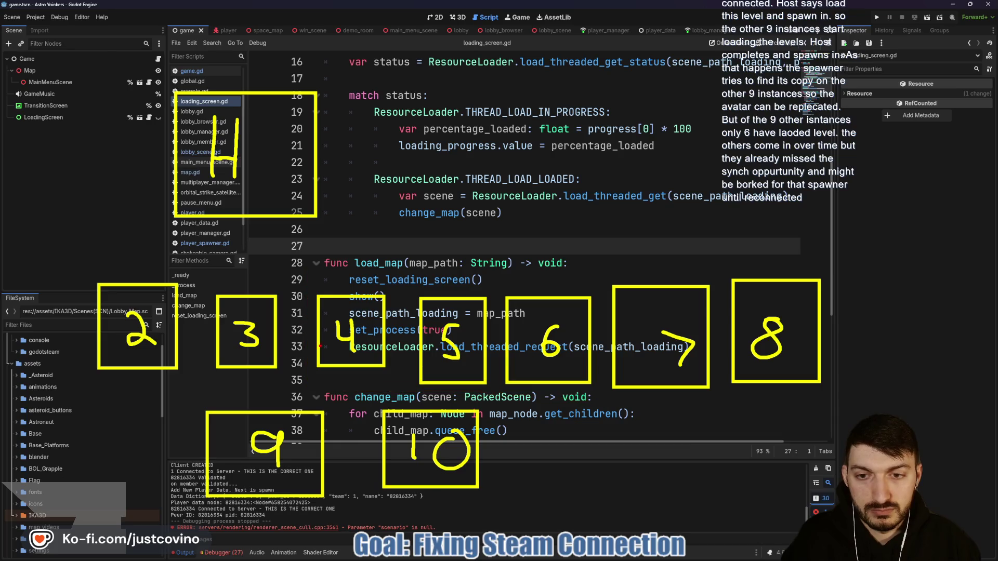
{"action": "mouse_move", "coordinate": [314, 278]}
{"action": "left_mouse_down"}
{"action": "mouse_move", "coordinate": [293, 381]}
{"action": "mouse_move", "coordinate": [178, 530]}
{"action": "mouse_move", "coordinate": [569, 411]}
{"action": "mouse_move", "coordinate": [876, 348]}
{"action": "mouse_move", "coordinate": [393, 255]}
{"action": "mouse_move", "coordinate": [310, 281]}
{"action": "left_mouse_up"}
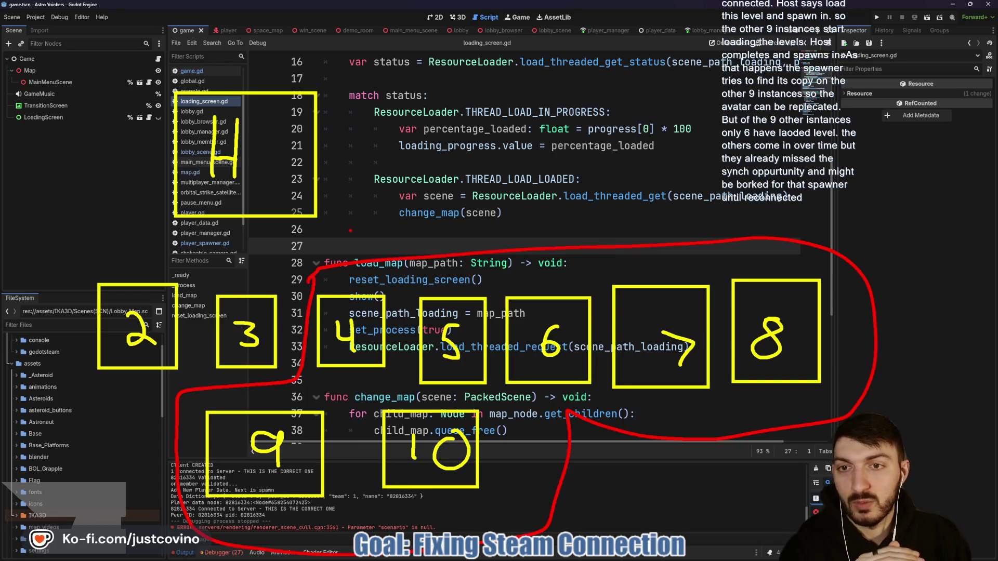
Draw red arrows from the loaded branch to load_map and four stick-figure players in a loop beside the scene tree
{"action": "mouse_move", "coordinate": [642, 178]}
{"action": "left_mouse_down"}
{"action": "mouse_move", "coordinate": [348, 262]}
{"action": "mouse_move", "coordinate": [345, 254]}
{"action": "mouse_move", "coordinate": [380, 278]}
{"action": "left_mouse_up"}
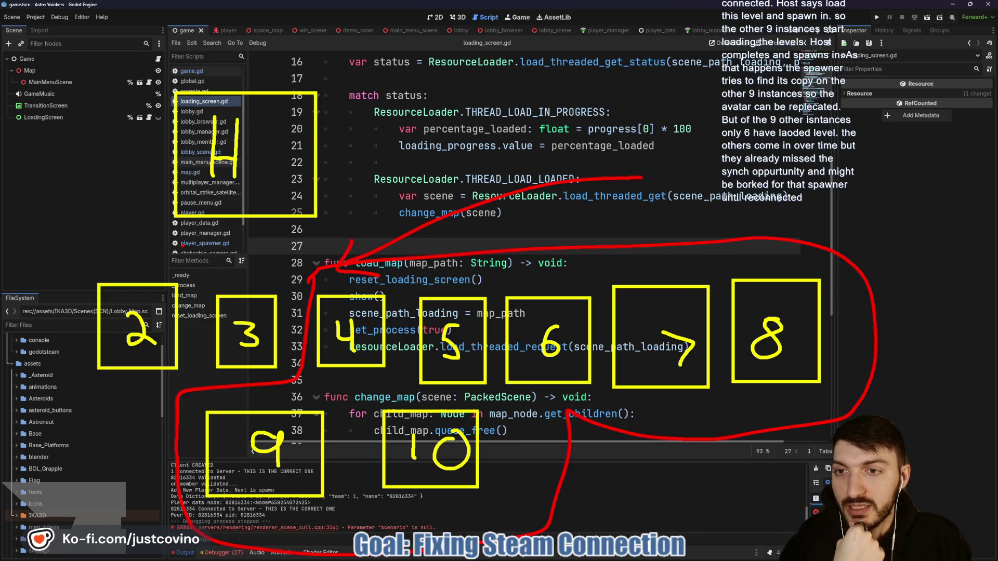
{"action": "mouse_move", "coordinate": [152, 264]}
{"action": "left_mouse_down"}
{"action": "mouse_move", "coordinate": [184, 237]}
{"action": "mouse_move", "coordinate": [235, 267]}
{"action": "left_mouse_up"}
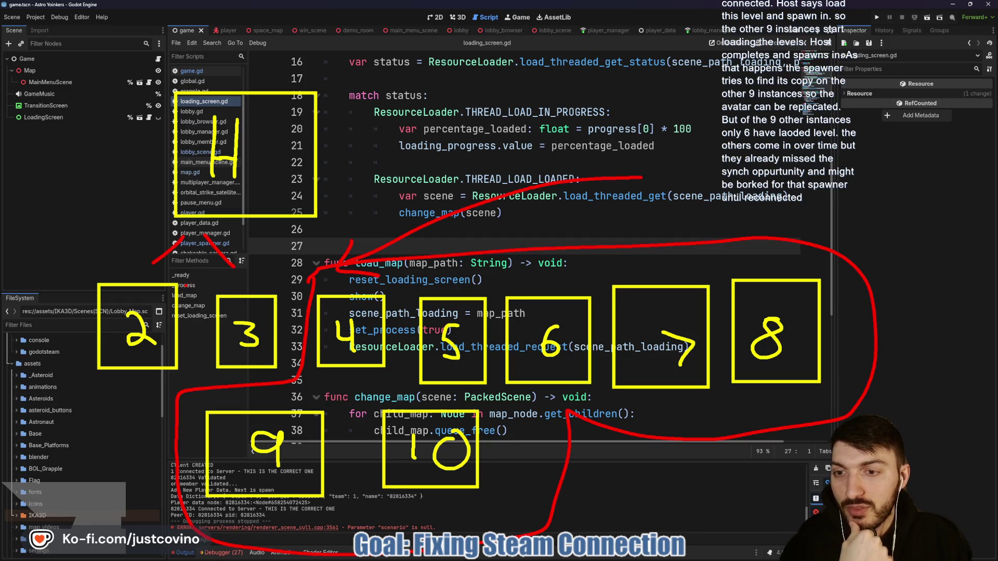
{"action": "mouse_move", "coordinate": [47, 134]}
{"action": "left_mouse_down"}
{"action": "mouse_move", "coordinate": [15, 200]}
{"action": "mouse_move", "coordinate": [51, 123]}
{"action": "mouse_move", "coordinate": [68, 150]}
{"action": "mouse_move", "coordinate": [54, 180]}
{"action": "left_mouse_up"}
{"action": "left_click_drag", "start_coordinate": [97, 148], "coordinate": [99, 152]}
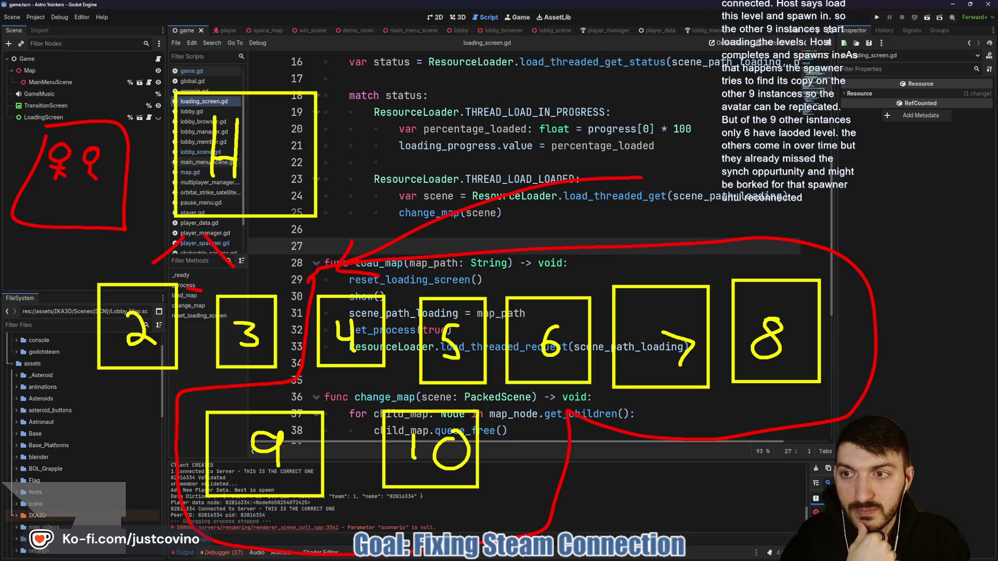
{"action": "mouse_move", "coordinate": [62, 192]}
{"action": "left_mouse_down"}
{"action": "mouse_move", "coordinate": [68, 225]}
{"action": "mouse_move", "coordinate": [67, 216]}
{"action": "left_mouse_up"}
{"action": "left_click_drag", "start_coordinate": [324, 196], "coordinate": [370, 306]}
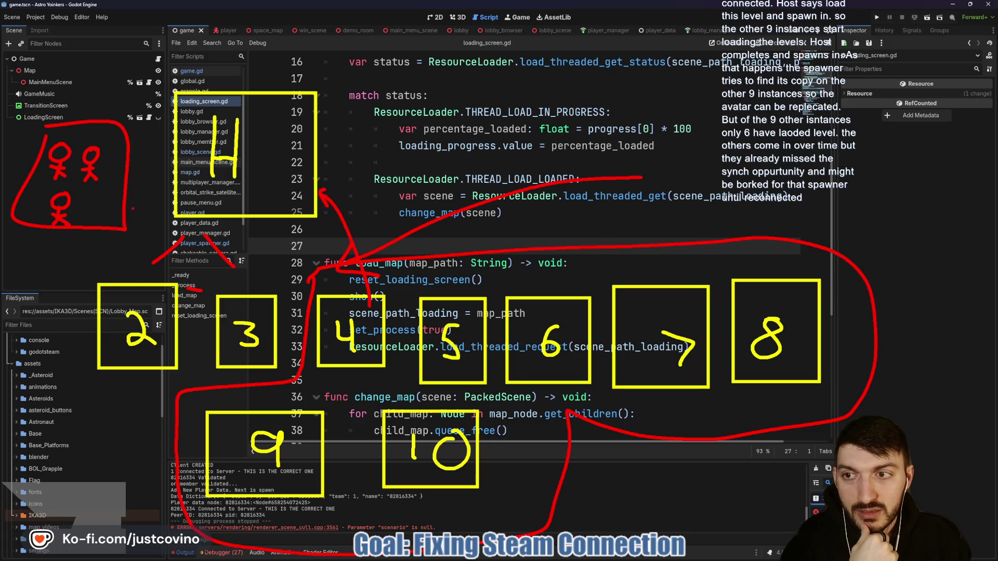
{"action": "mouse_move", "coordinate": [96, 197]}
{"action": "left_mouse_down"}
{"action": "mouse_move", "coordinate": [103, 223]}
{"action": "mouse_move", "coordinate": [110, 216]}
{"action": "left_mouse_up"}
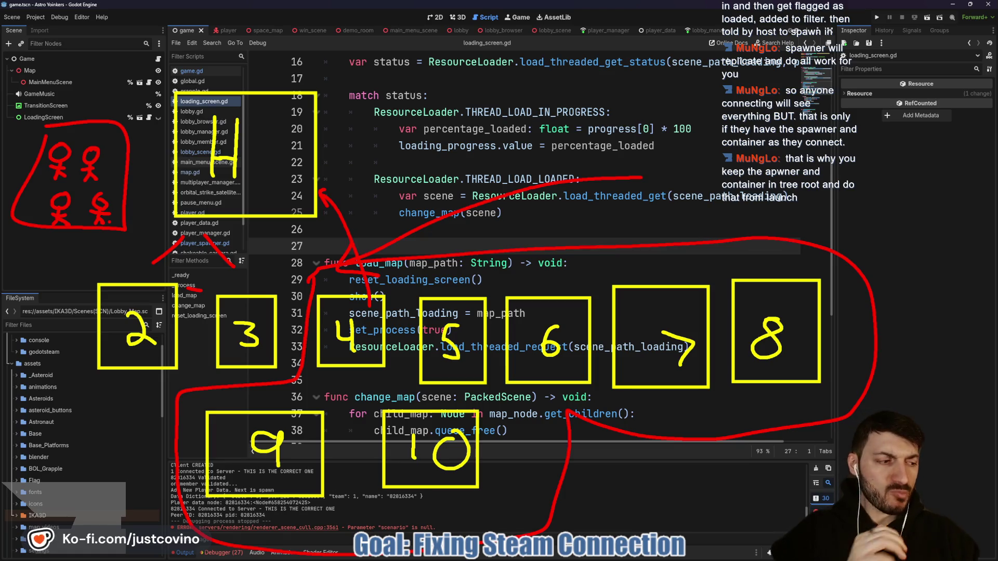
Clear the red and yellow markup and switch to the space_map scene tab
{"action": "key", "text": "Escape"}
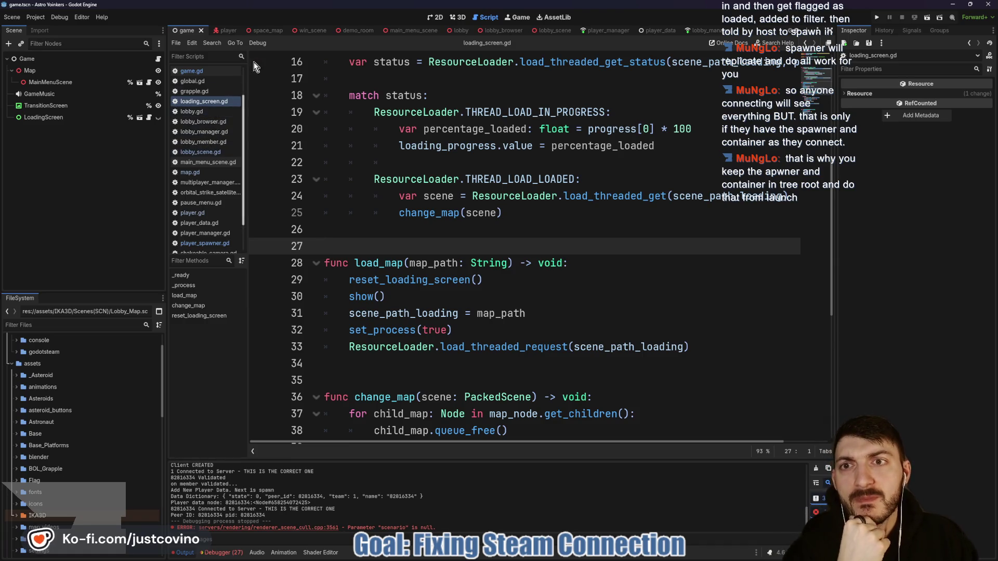
{"action": "left_click", "coordinate": [257, 31]}
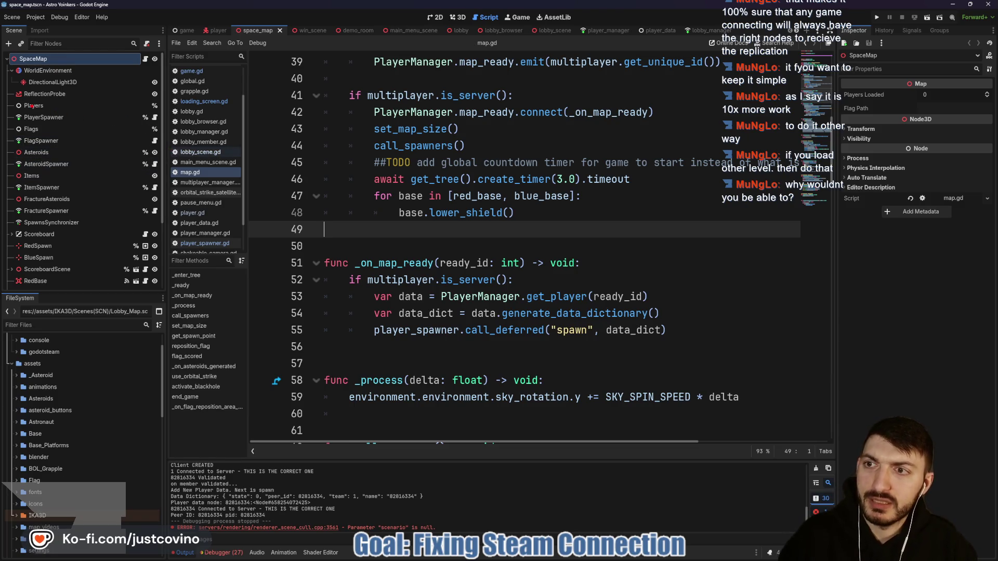
Draw a red bracket beside the Players-through-FractureSpawner nodes with an arrow leading to the label 'Root'
{"action": "mouse_move", "coordinate": [28, 98]}
{"action": "left_mouse_down"}
{"action": "mouse_move", "coordinate": [6, 128]}
{"action": "mouse_move", "coordinate": [7, 228]}
{"action": "mouse_move", "coordinate": [66, 232]}
{"action": "mouse_move", "coordinate": [9, 204]}
{"action": "mouse_move", "coordinate": [7, 98]}
{"action": "mouse_move", "coordinate": [47, 101]}
{"action": "mouse_move", "coordinate": [81, 129]}
{"action": "mouse_move", "coordinate": [79, 217]}
{"action": "left_mouse_up"}
{"action": "mouse_move", "coordinate": [88, 141]}
{"action": "left_mouse_down"}
{"action": "mouse_move", "coordinate": [145, 97]}
{"action": "mouse_move", "coordinate": [229, 96]}
{"action": "mouse_move", "coordinate": [250, 112]}
{"action": "left_mouse_up"}
{"action": "left_click_drag", "start_coordinate": [237, 92], "coordinate": [267, 89]}
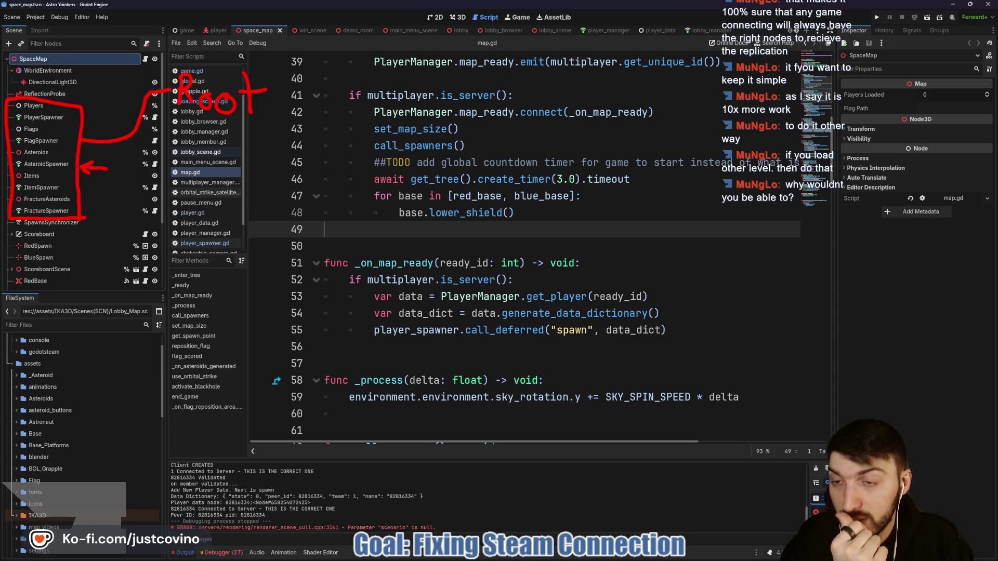
Box the AsteroidSpawner and FractureSpawner script indicators in red
{"action": "mouse_move", "coordinate": [140, 159]}
{"action": "left_mouse_down"}
{"action": "mouse_move", "coordinate": [155, 171]}
{"action": "mouse_move", "coordinate": [164, 157]}
{"action": "left_mouse_up"}
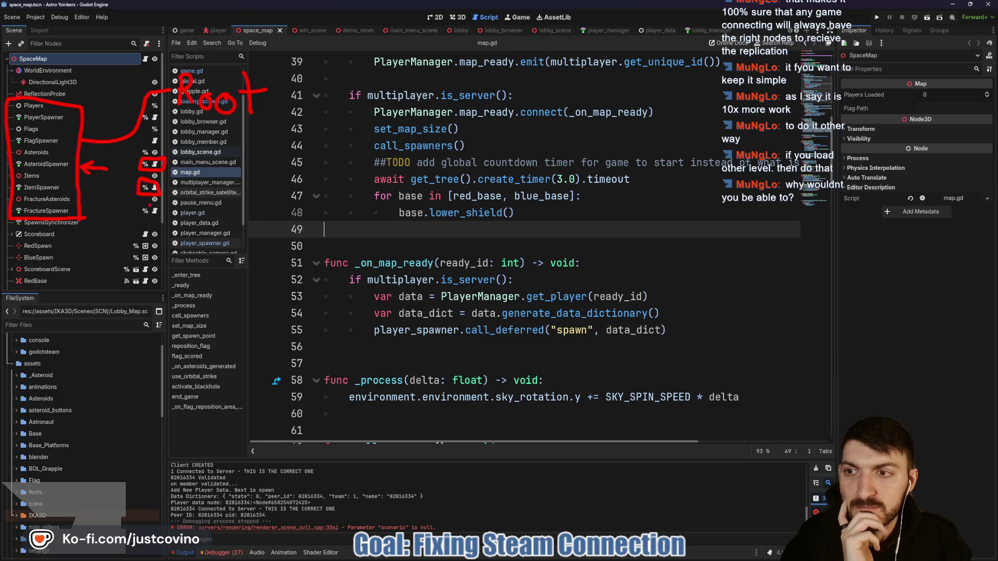
{"action": "mouse_move", "coordinate": [150, 202]}
{"action": "left_mouse_down"}
{"action": "mouse_move", "coordinate": [138, 220]}
{"action": "mouse_move", "coordinate": [164, 205]}
{"action": "mouse_move", "coordinate": [147, 202]}
{"action": "left_mouse_up"}
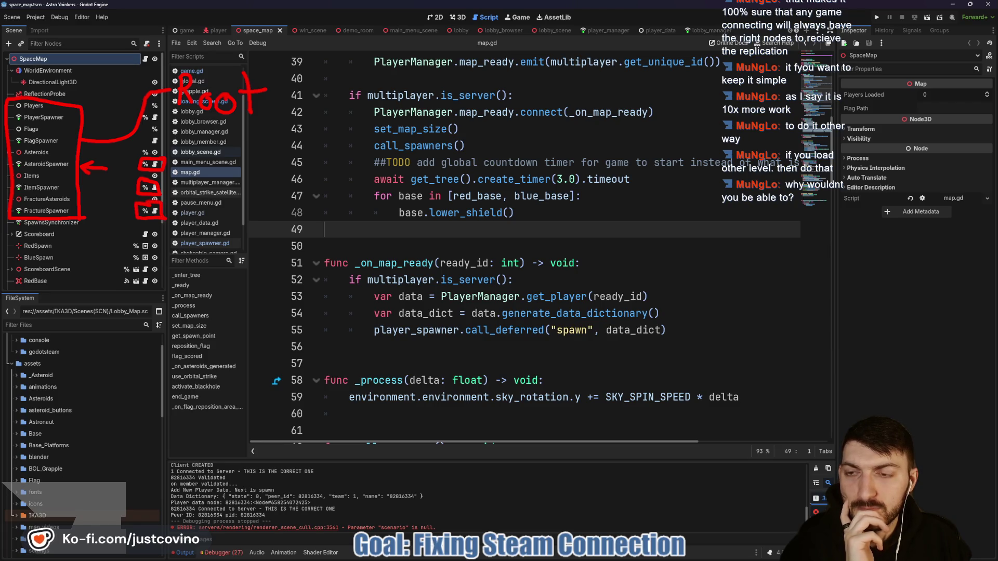
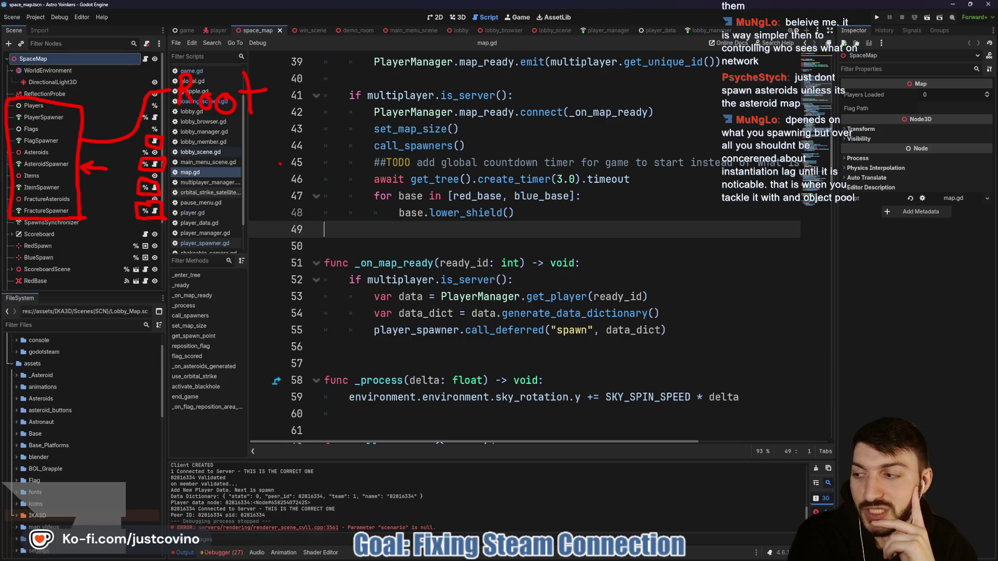
Inspect the AsteroidSpawner and FractureSpawner nodes and the spawner script, then return to map.gd
{"action": "key", "text": "Escape"}
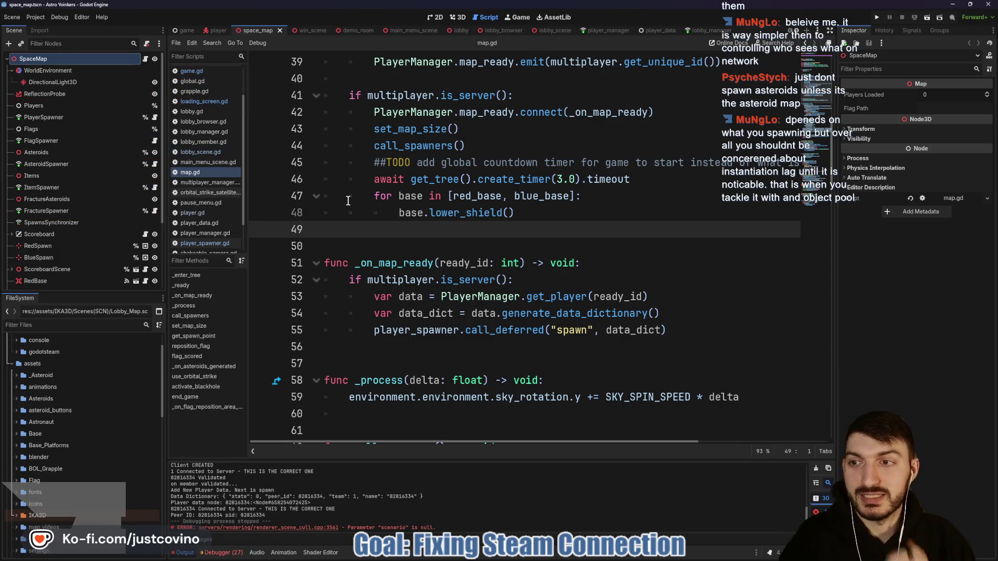
{"action": "left_click", "coordinate": [52, 165]}
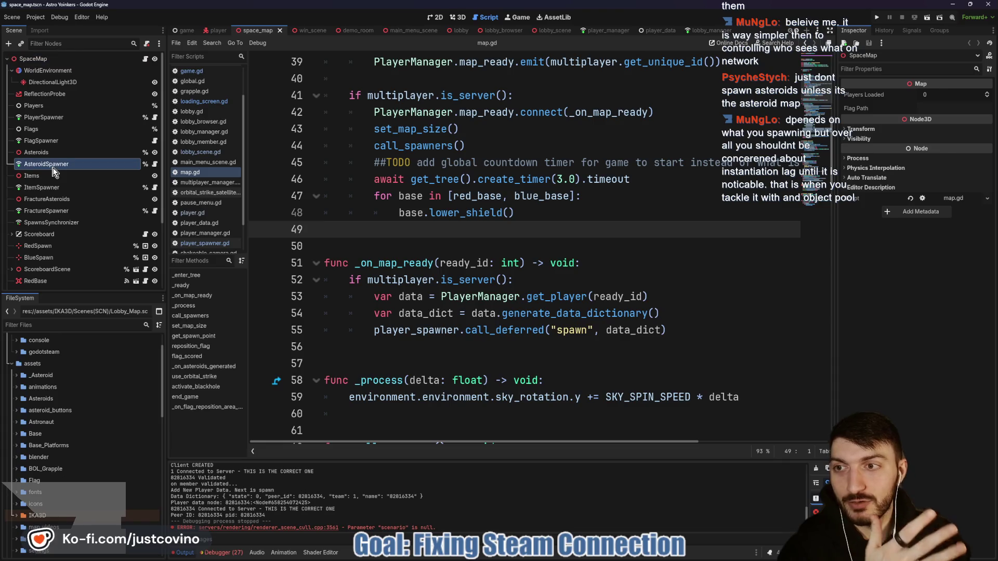
{"action": "left_click", "coordinate": [155, 167]}
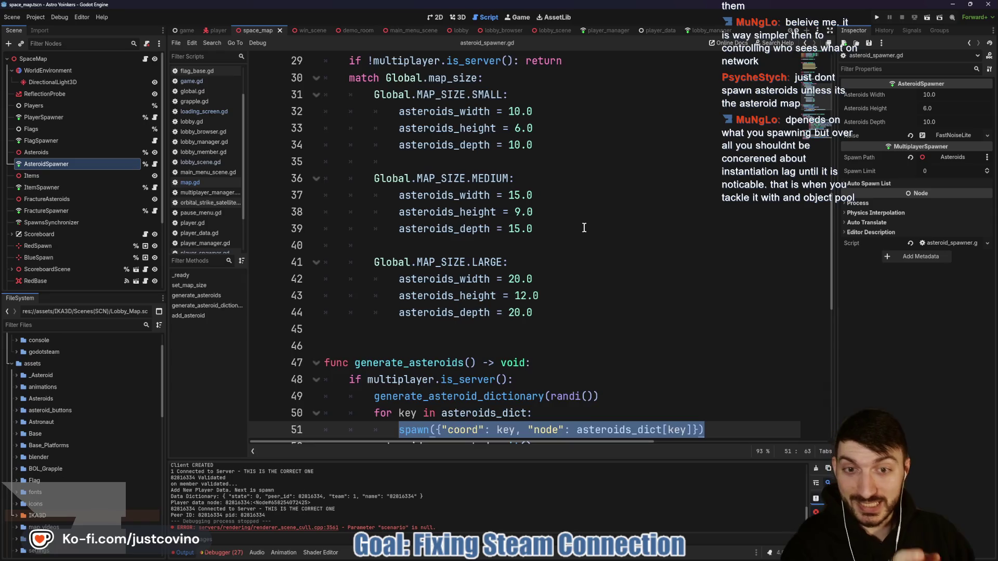
{"action": "scroll", "coordinate": [584, 227], "scroll_direction": "up", "scroll_amount": 5}
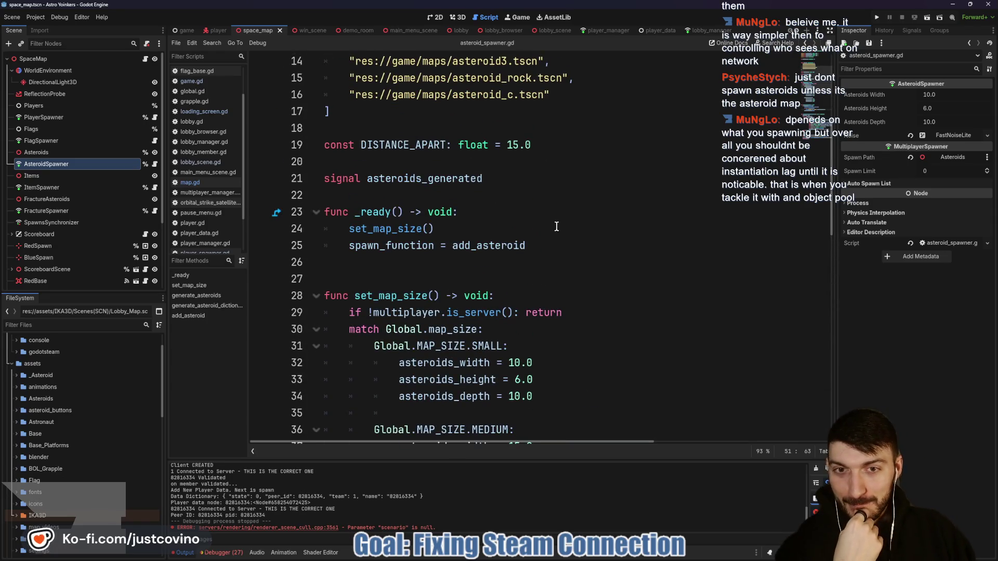
{"action": "scroll", "coordinate": [556, 229], "scroll_direction": "up", "scroll_amount": 4}
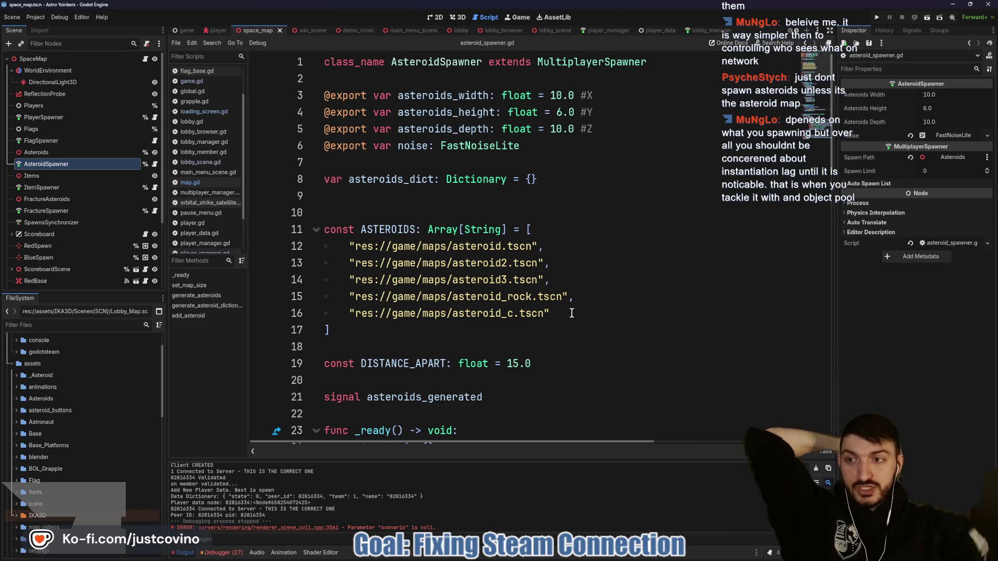
{"action": "left_click", "coordinate": [57, 211]}
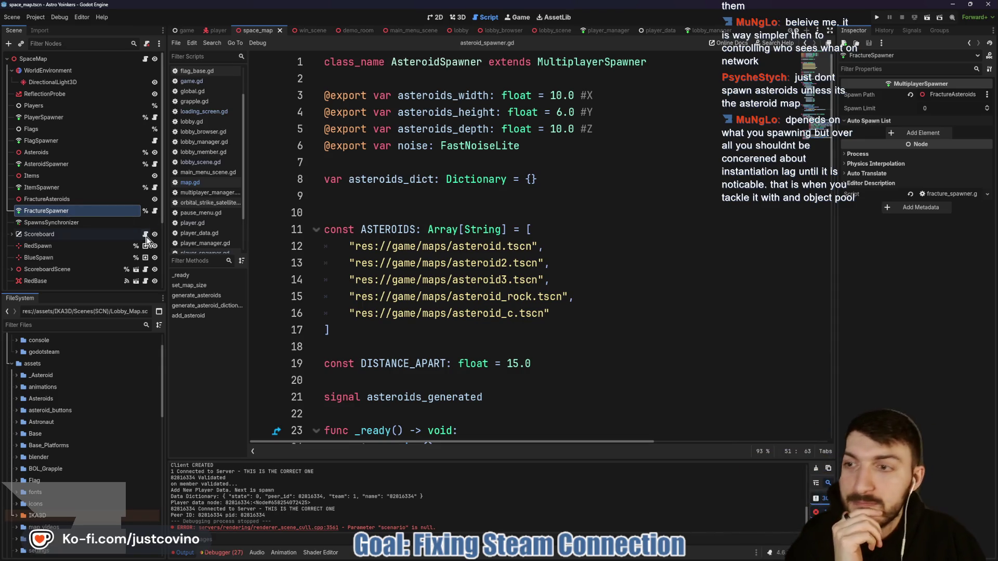
{"action": "left_click", "coordinate": [145, 59]}
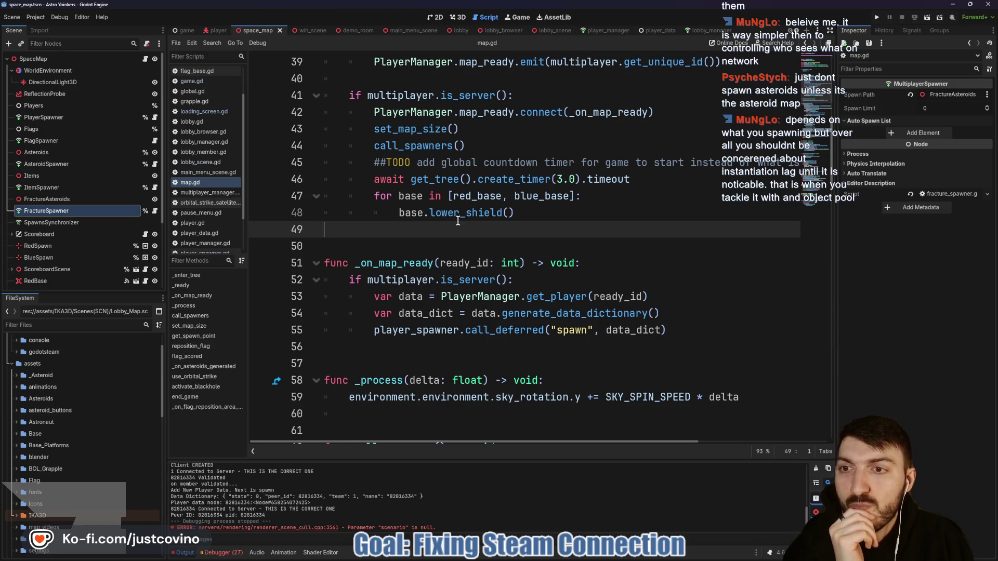
{"action": "scroll", "coordinate": [457, 220], "scroll_direction": "up", "scroll_amount": 4}
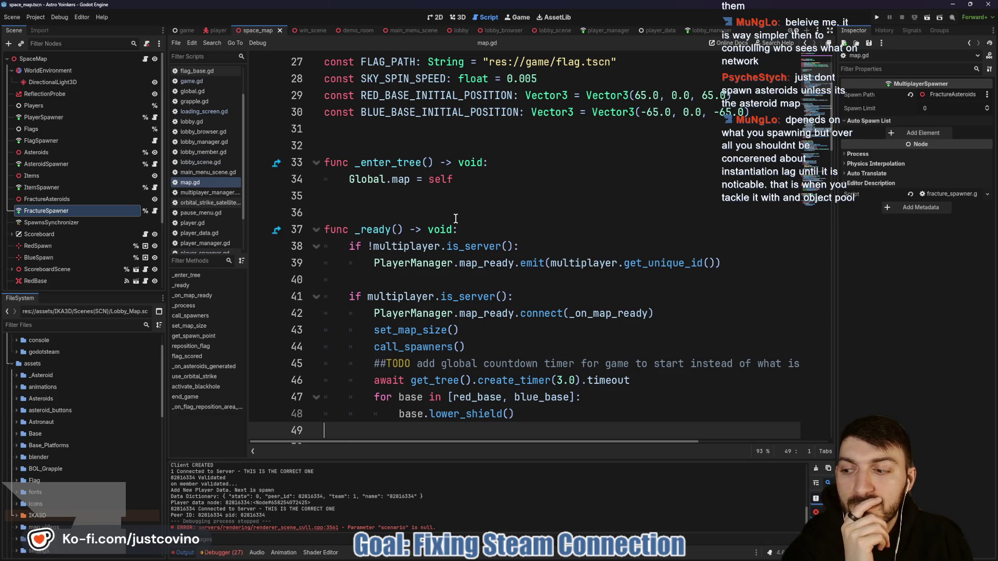
{"action": "scroll", "coordinate": [453, 217], "scroll_direction": "down", "scroll_amount": 2}
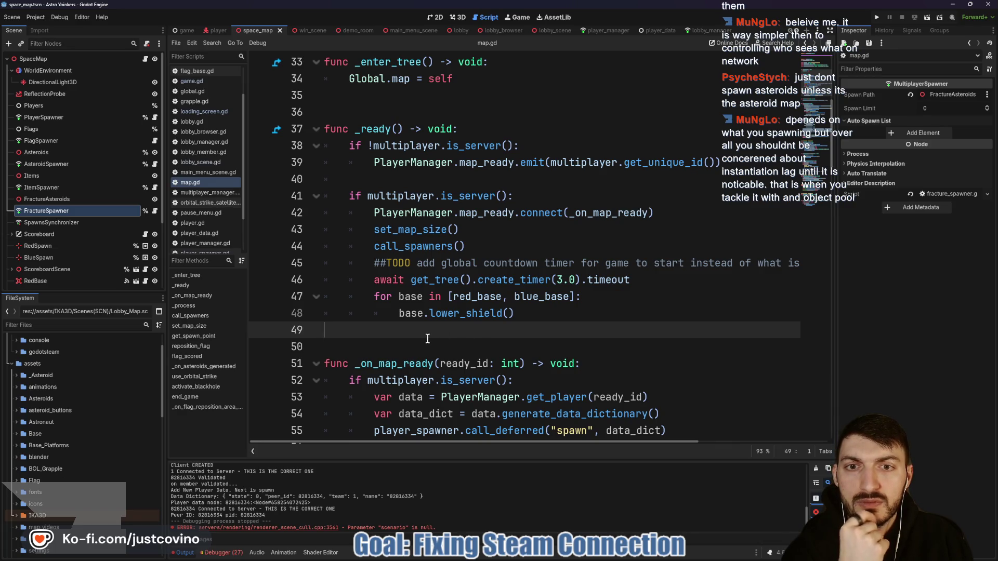
Review the uncommitted lobby_browser.tscn and lobby_browser.gd diffs in GitHub Desktop
{"action": "mouse_move", "coordinate": [497, 558]}
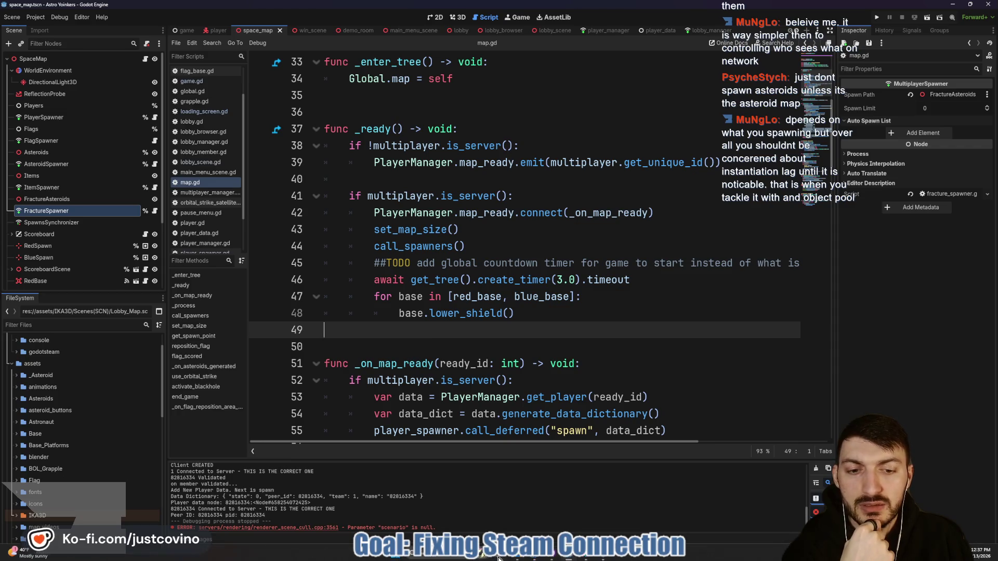
{"action": "left_click", "coordinate": [551, 557]}
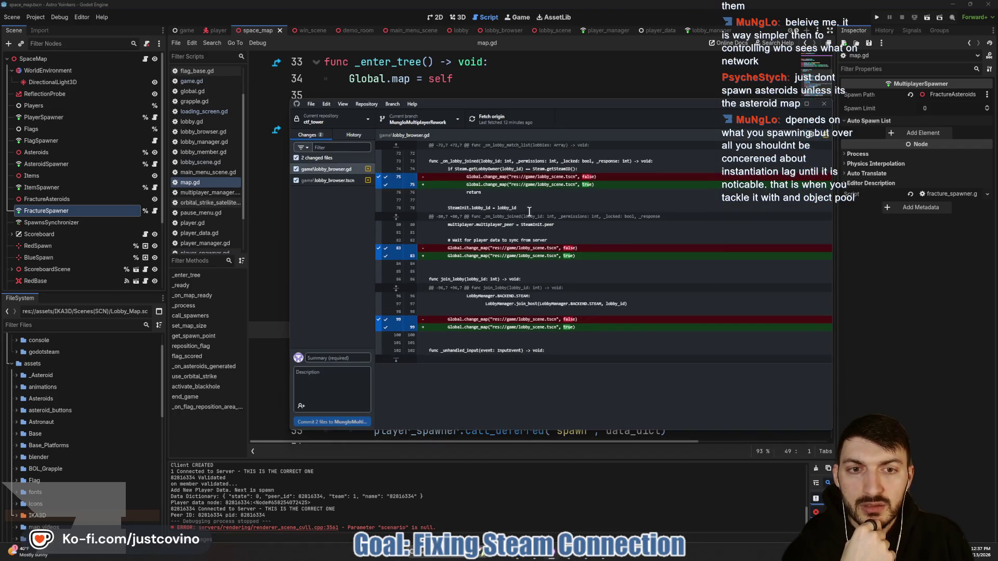
{"action": "left_click", "coordinate": [327, 180]}
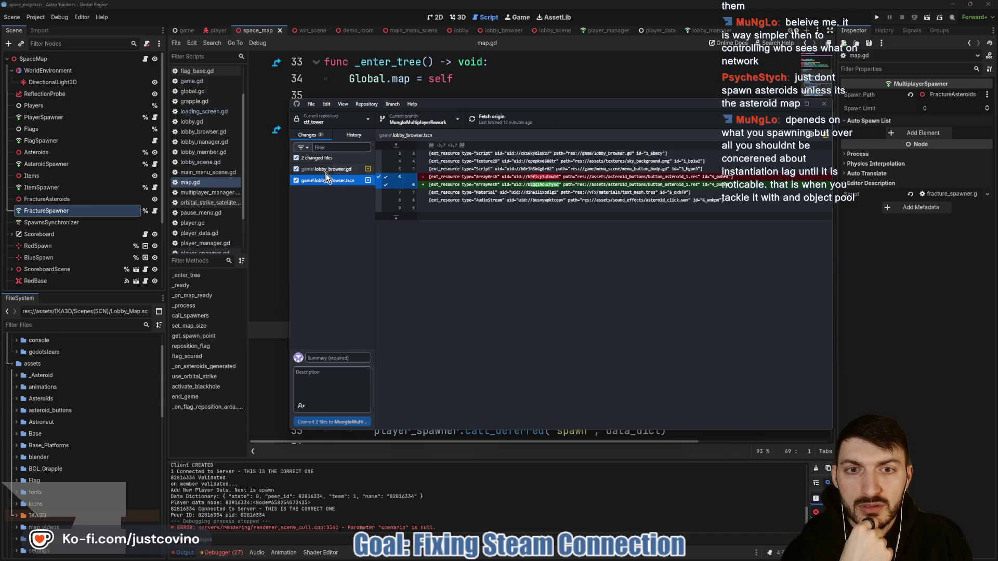
{"action": "left_click", "coordinate": [324, 170]}
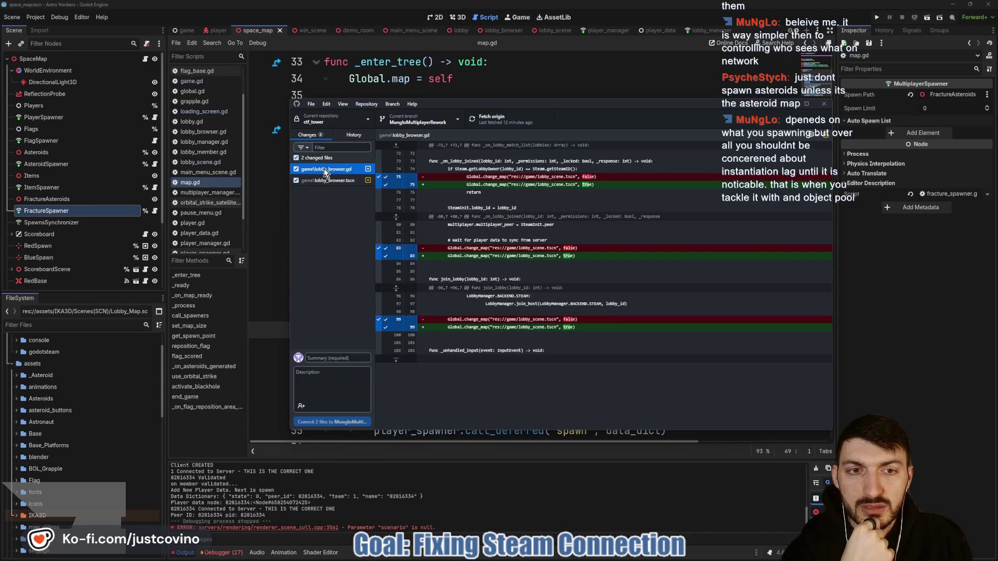
Commit both files as 'turned on loading screen', push to origin, and go back to Godot
{"action": "left_click", "coordinate": [327, 358]}
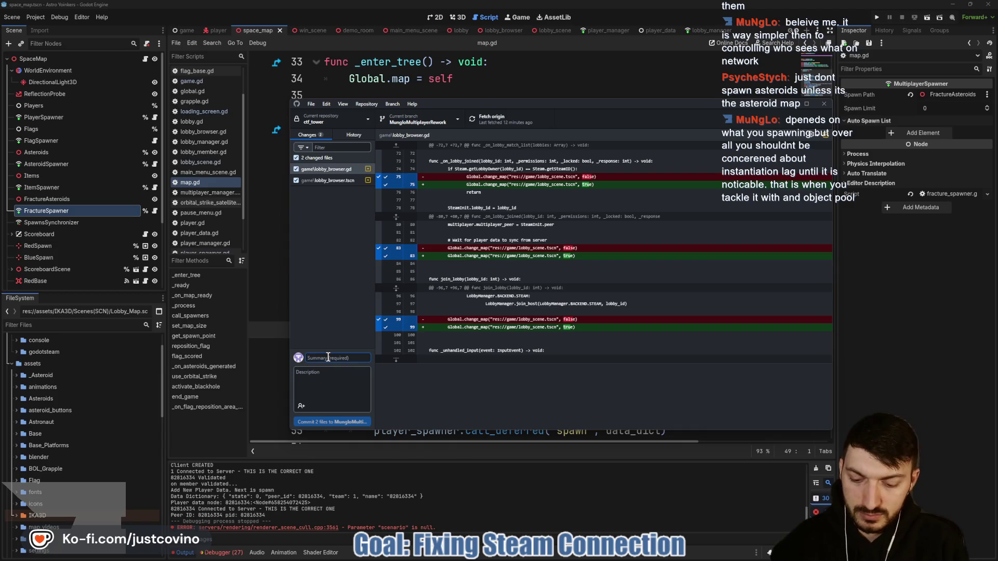
{"action": "type", "text": "turned on loading"}
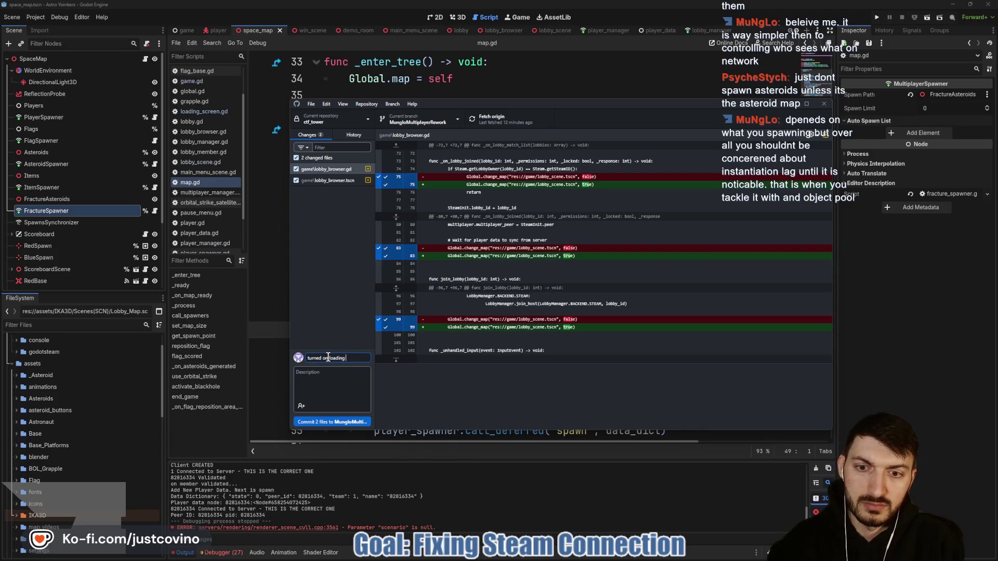
{"action": "type", "text": " screen"}
{"action": "key", "text": "ctrl+Return"}
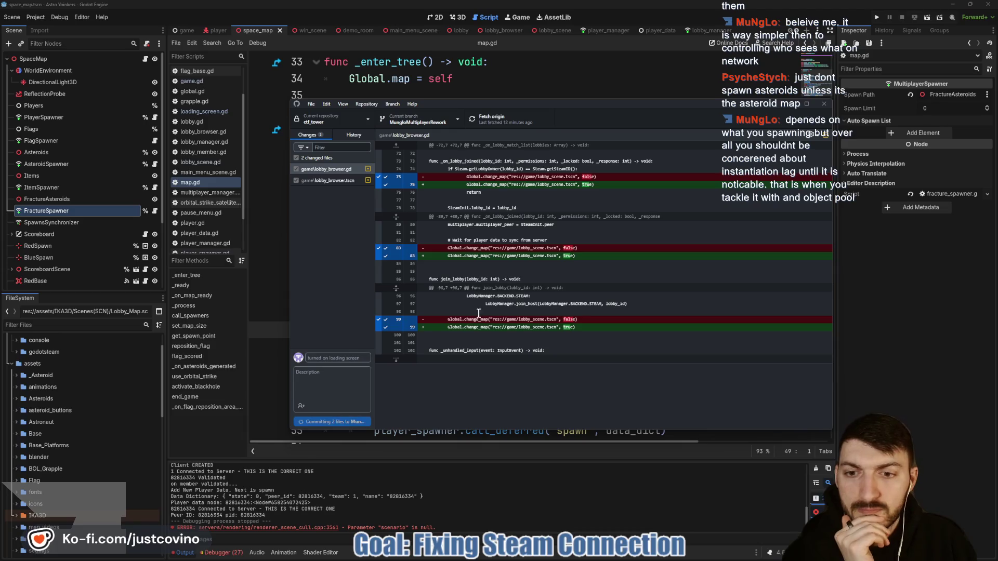
{"action": "left_click", "coordinate": [693, 208]}
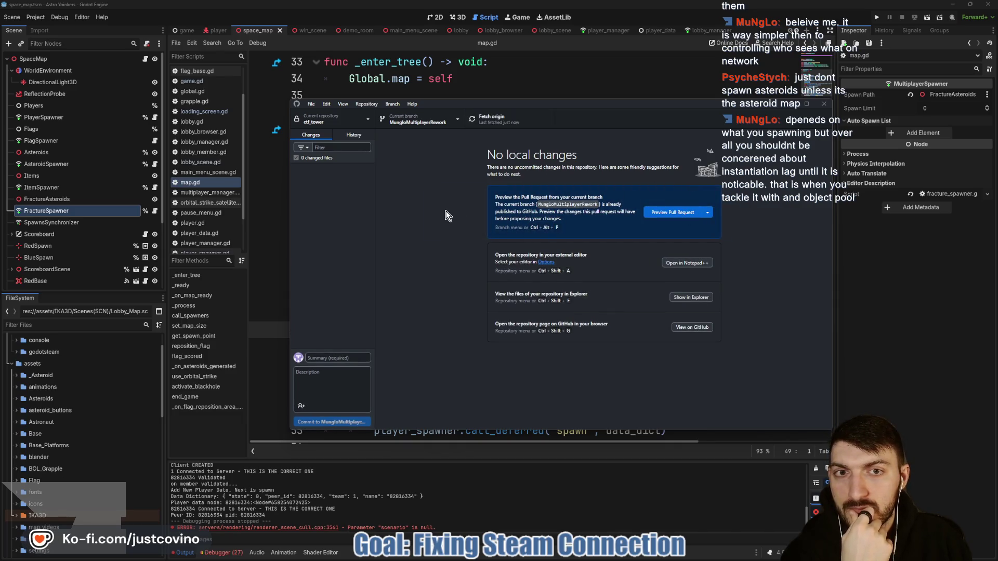
{"action": "left_click", "coordinate": [546, 75]}
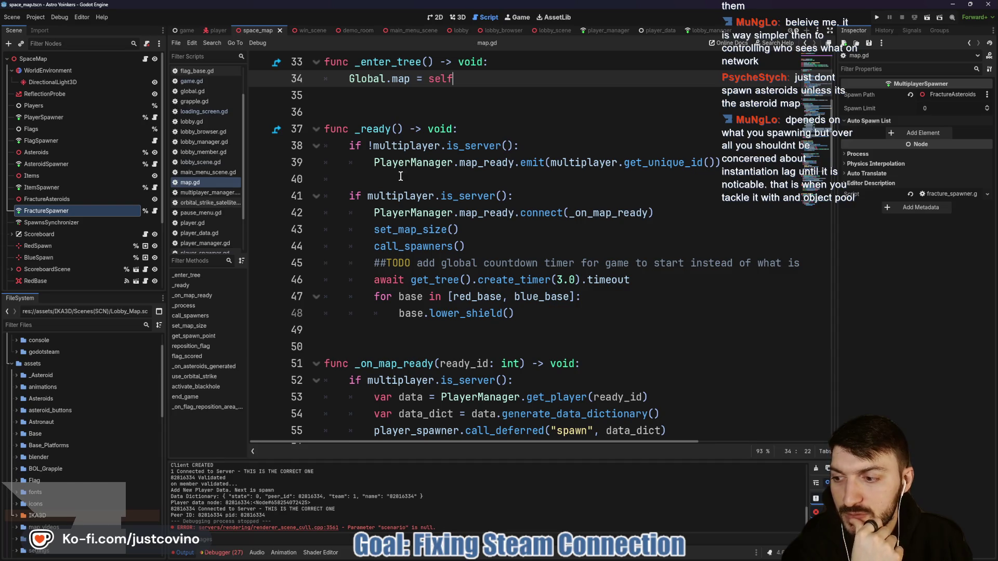
{"action": "scroll", "coordinate": [430, 140], "scroll_direction": "up", "scroll_amount": 2}
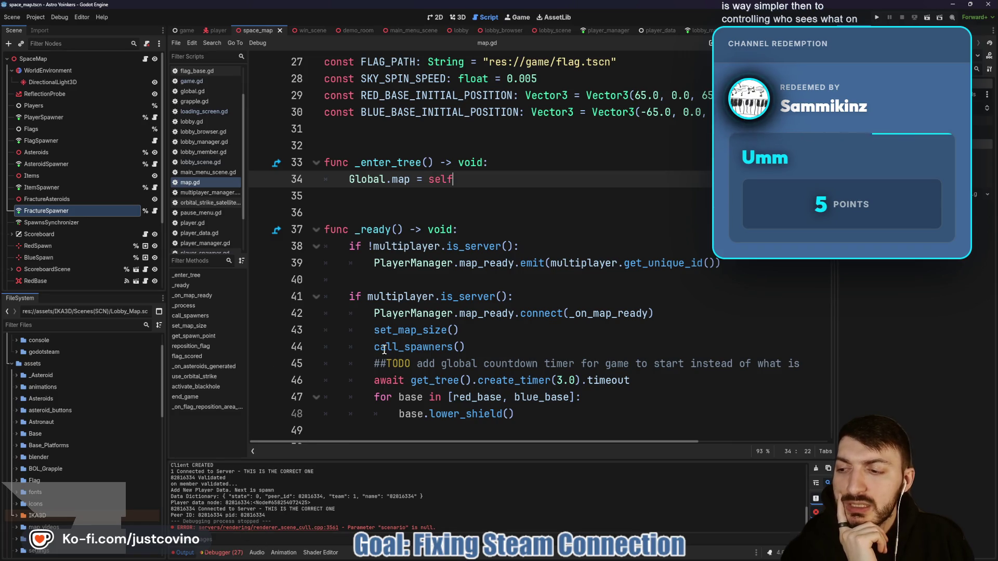
{"action": "left_click", "coordinate": [352, 204]}
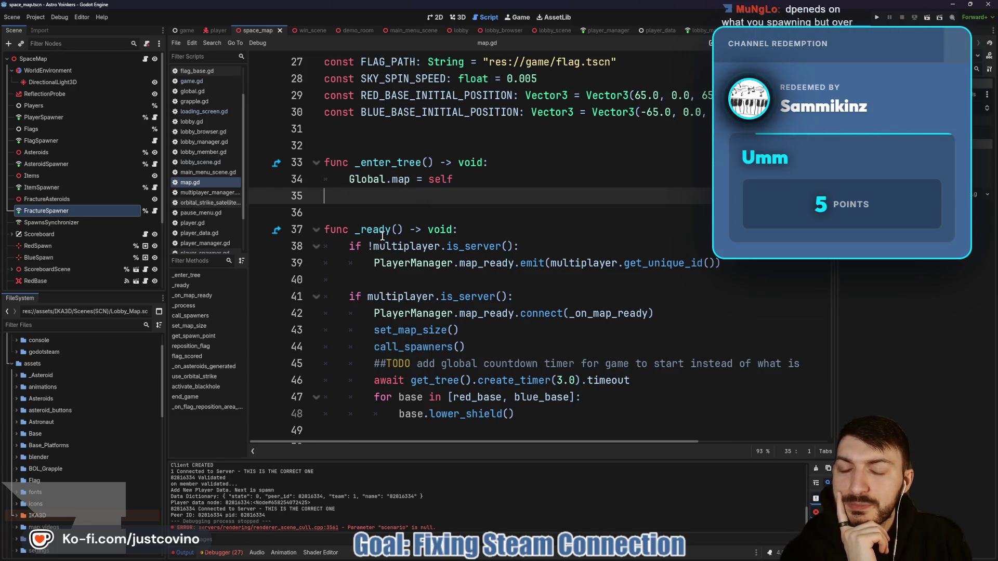
{"action": "left_click", "coordinate": [354, 212]}
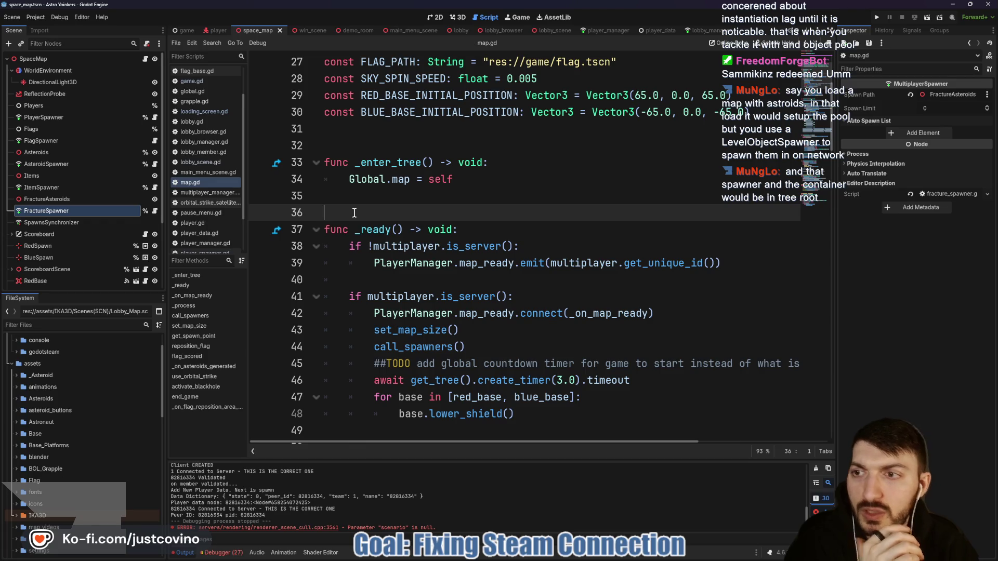
{"action": "left_click", "coordinate": [46, 164]}
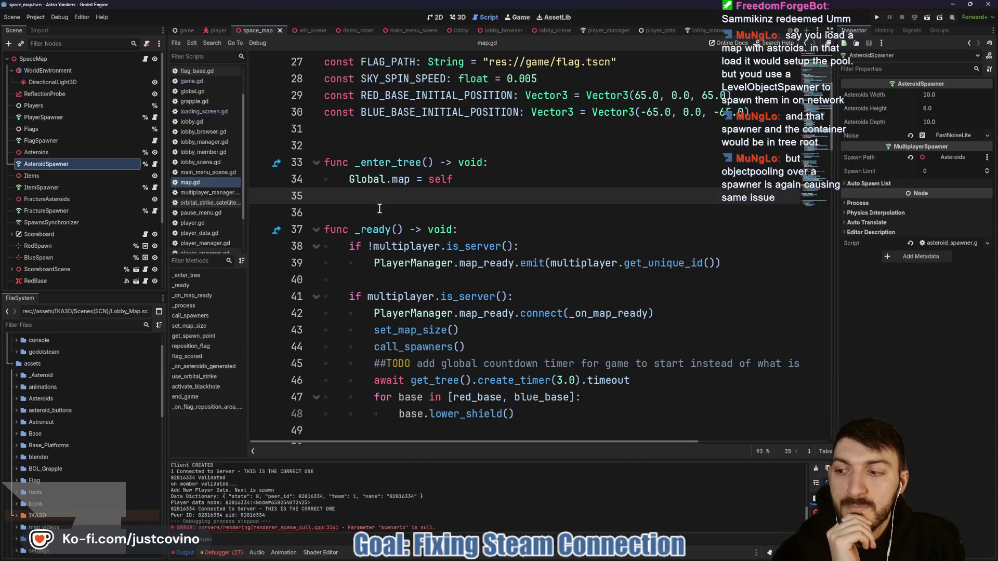
{"action": "left_click", "coordinate": [361, 202]}
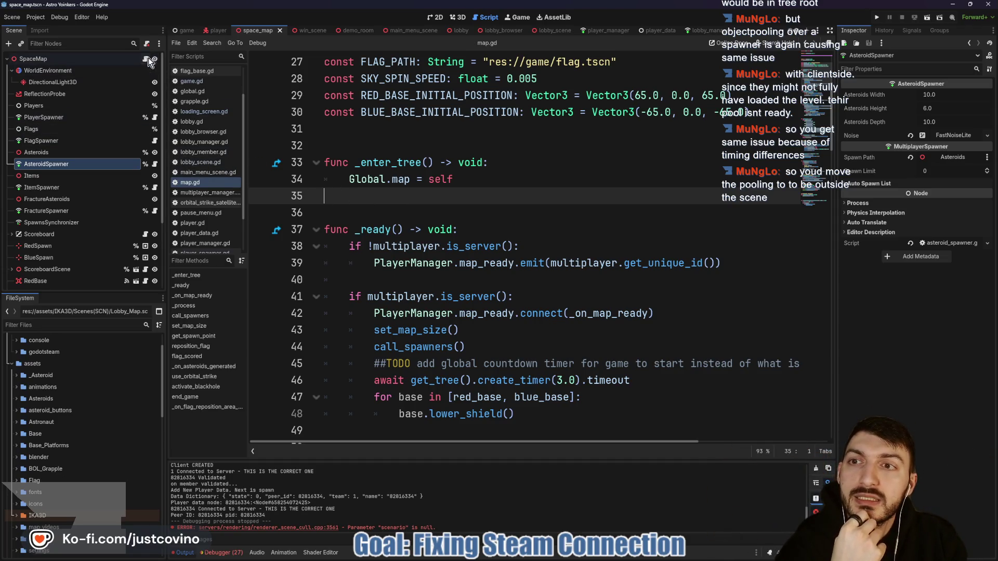
Scroll down through the script, then run the Astro Yoinkers project in two debug instances
{"action": "scroll", "coordinate": [475, 193], "scroll_direction": "down", "scroll_amount": 2}
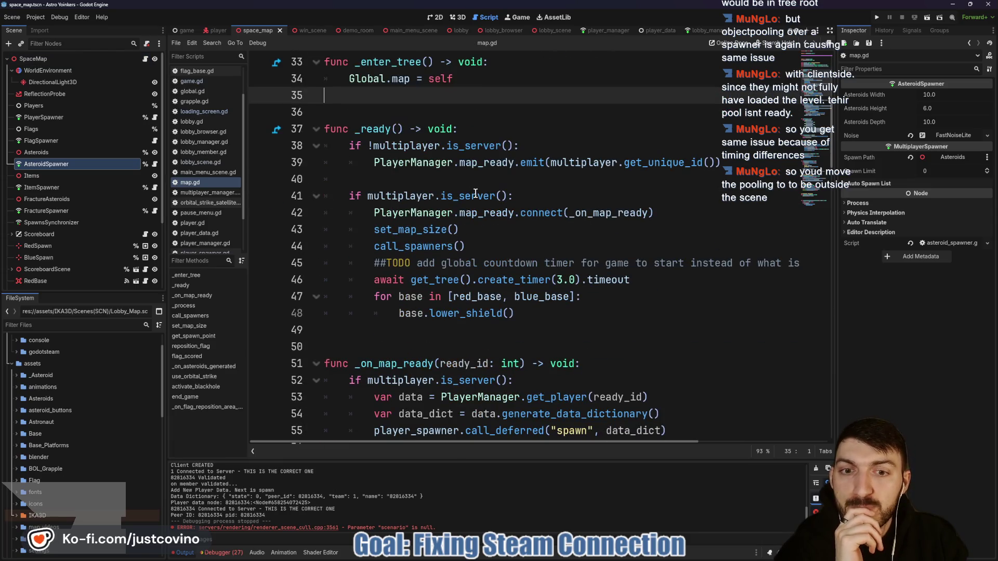
{"action": "scroll", "coordinate": [475, 193], "scroll_direction": "down", "scroll_amount": 4}
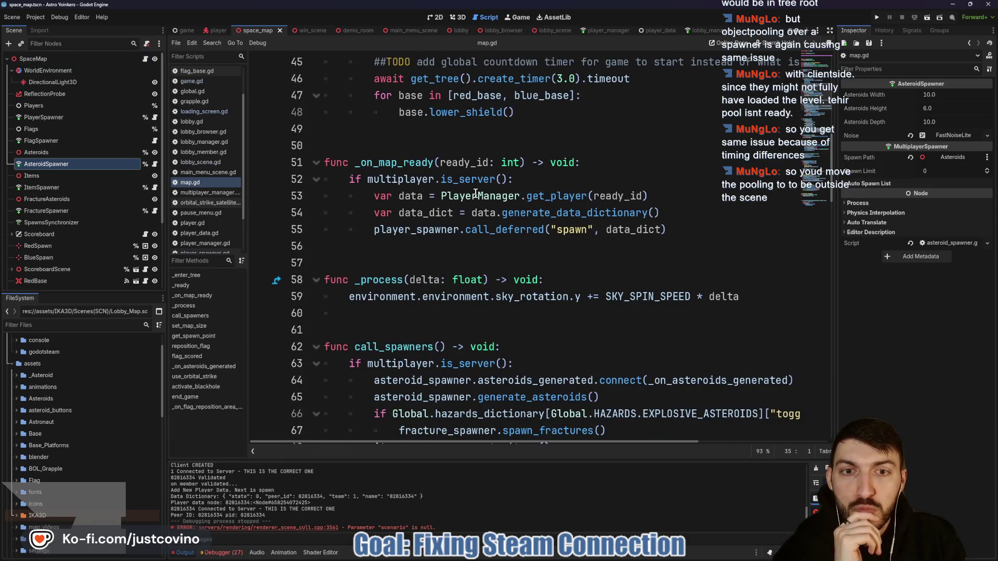
{"action": "scroll", "coordinate": [475, 193], "scroll_direction": "down", "scroll_amount": 2}
{"action": "scroll", "coordinate": [475, 193], "scroll_direction": "down", "scroll_amount": 3}
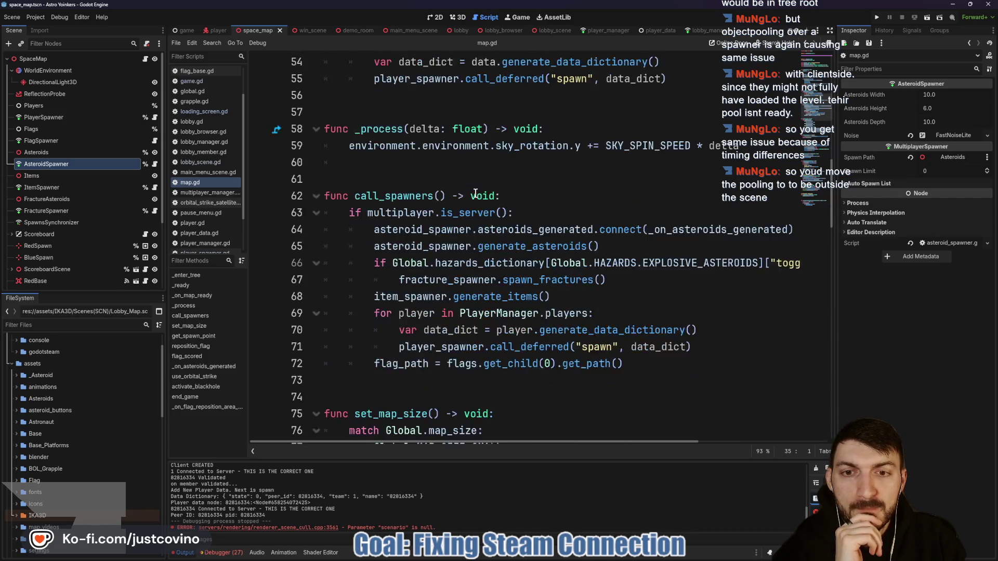
{"action": "scroll", "coordinate": [475, 193], "scroll_direction": "down", "scroll_amount": 7}
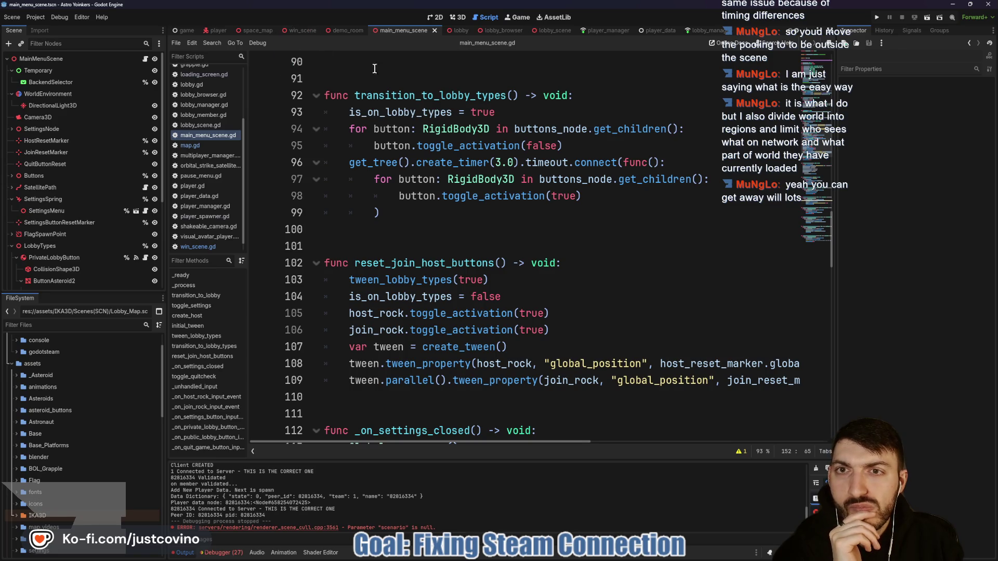
{"action": "left_click", "coordinate": [875, 20]}
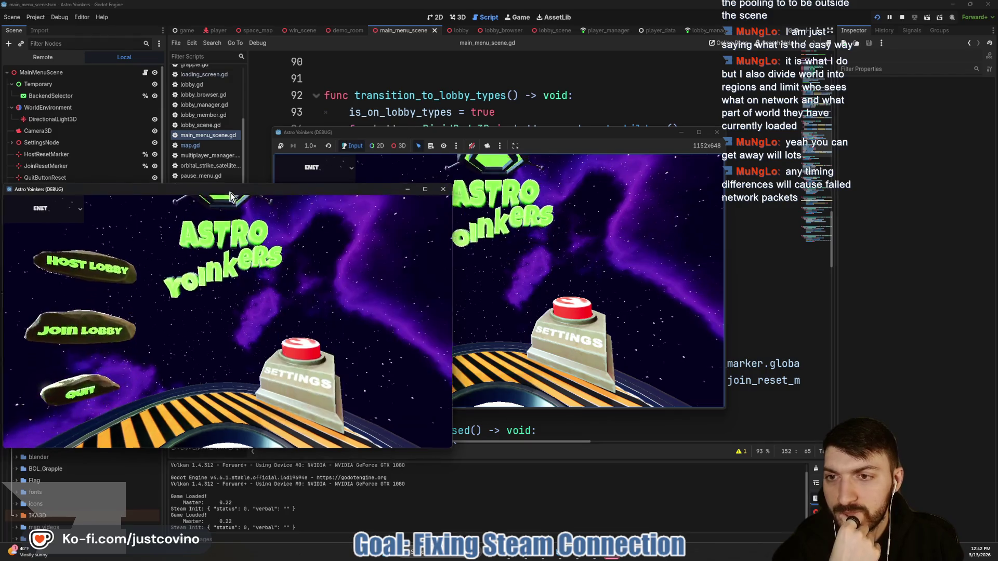
Place the game windows side by side, host a lobby in one, and join the top lobby from the other
{"action": "mouse_move", "coordinate": [232, 196]}
{"action": "left_mouse_down"}
{"action": "mouse_move", "coordinate": [697, 130]}
{"action": "mouse_move", "coordinate": [650, 145]}
{"action": "mouse_move", "coordinate": [371, 123]}
{"action": "left_mouse_up"}
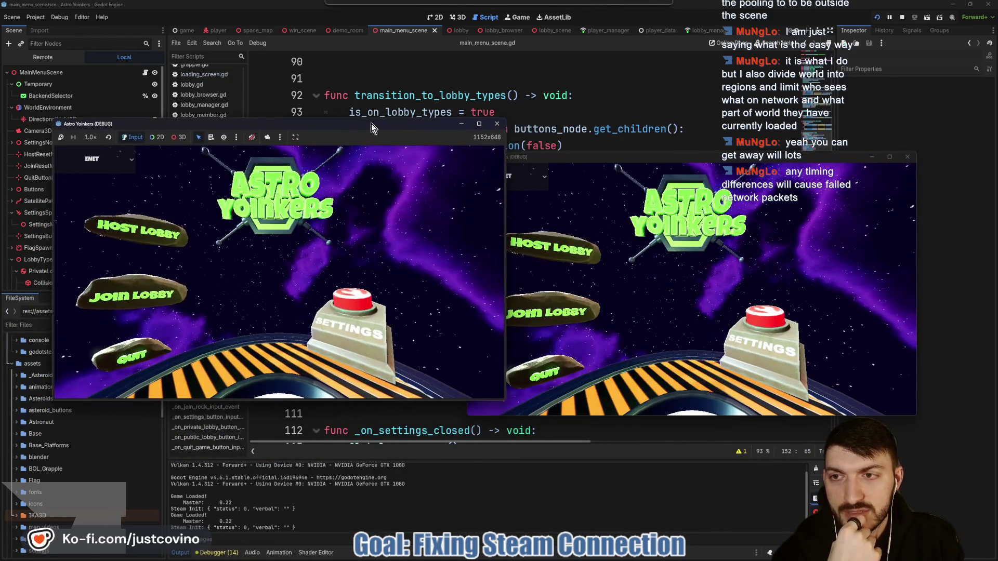
{"action": "left_click", "coordinate": [138, 229]}
{"action": "left_click", "coordinate": [278, 285]}
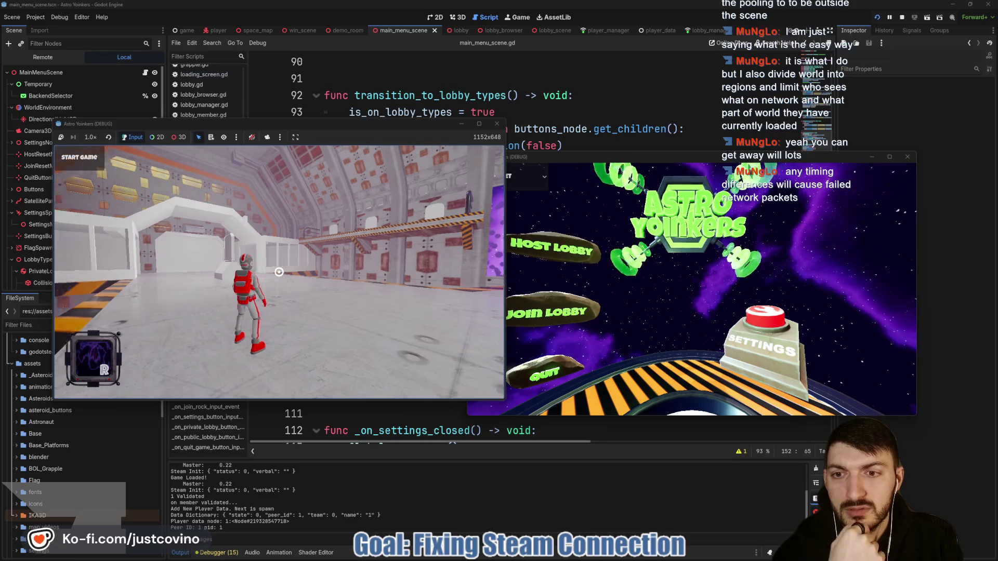
{"action": "left_click", "coordinate": [586, 306]}
{"action": "left_click", "coordinate": [780, 196]}
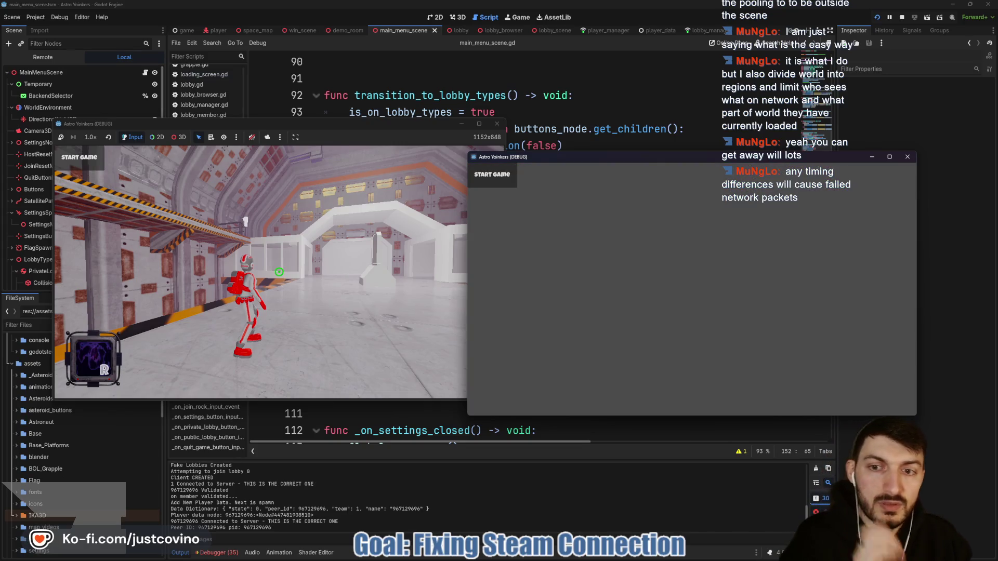
Walk the host's character around the lobby map with W, then check the editor's error list
{"action": "key", "text": "super"}
{"action": "key", "text": "super"}
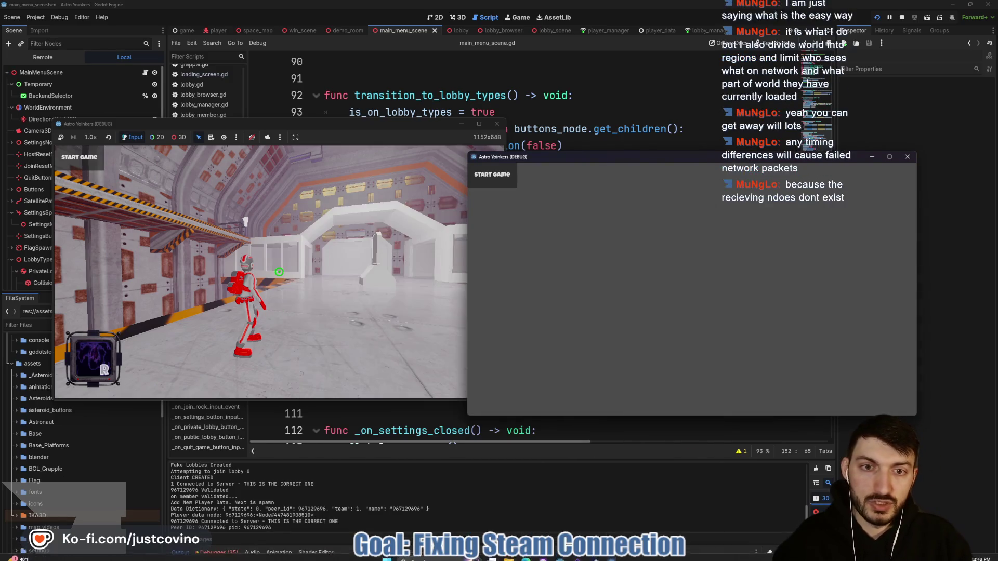
{"action": "mouse_move", "coordinate": [567, 557]}
{"action": "left_click", "coordinate": [602, 515]}
{"action": "key", "text": "w"}
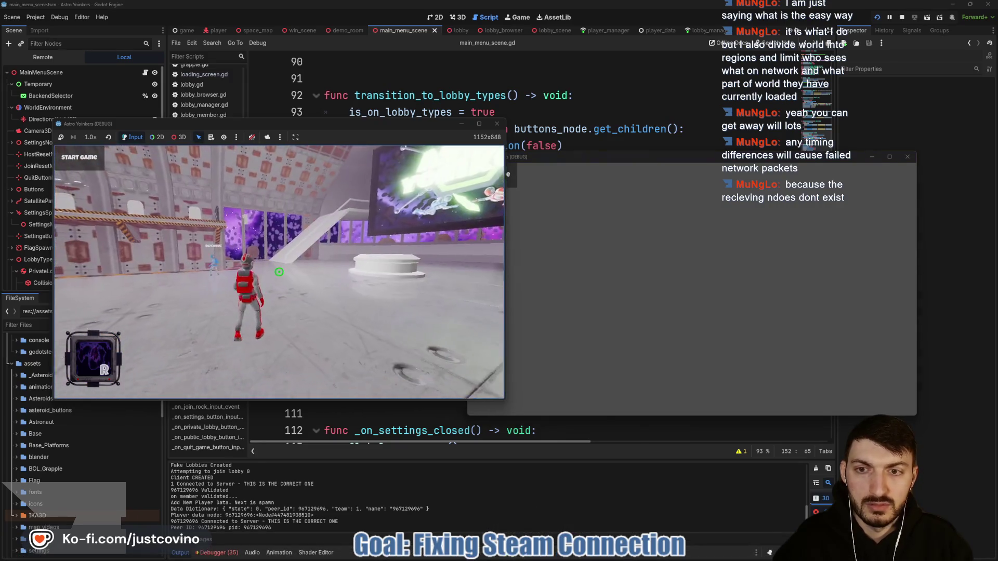
{"action": "key", "text": "w"}
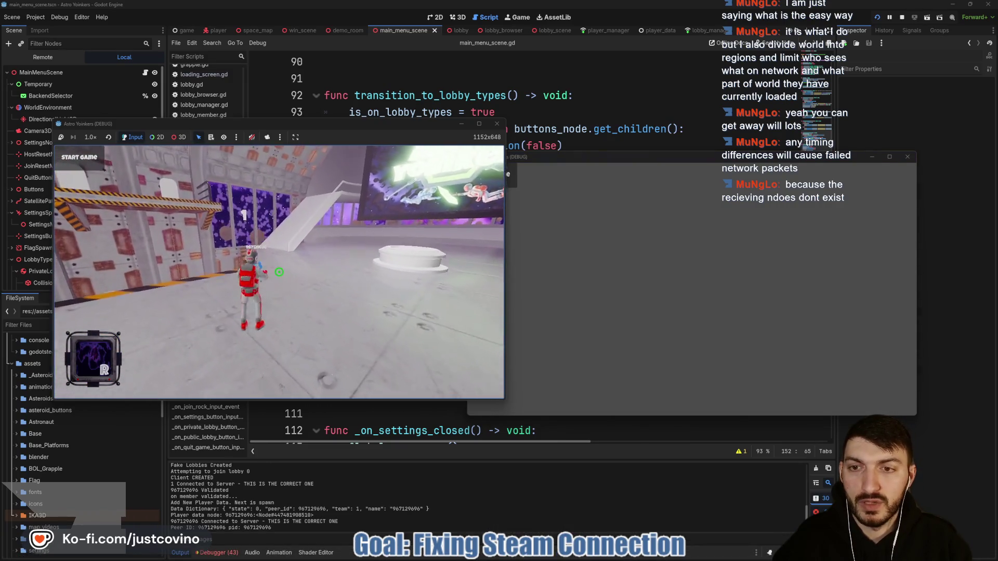
{"action": "key", "text": "w"}
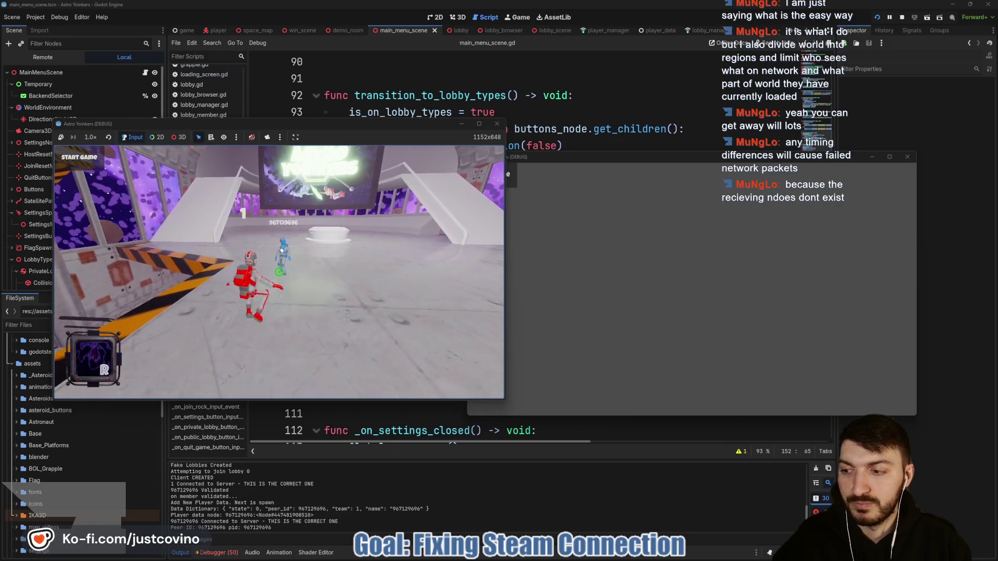
{"action": "left_click", "coordinate": [225, 554]}
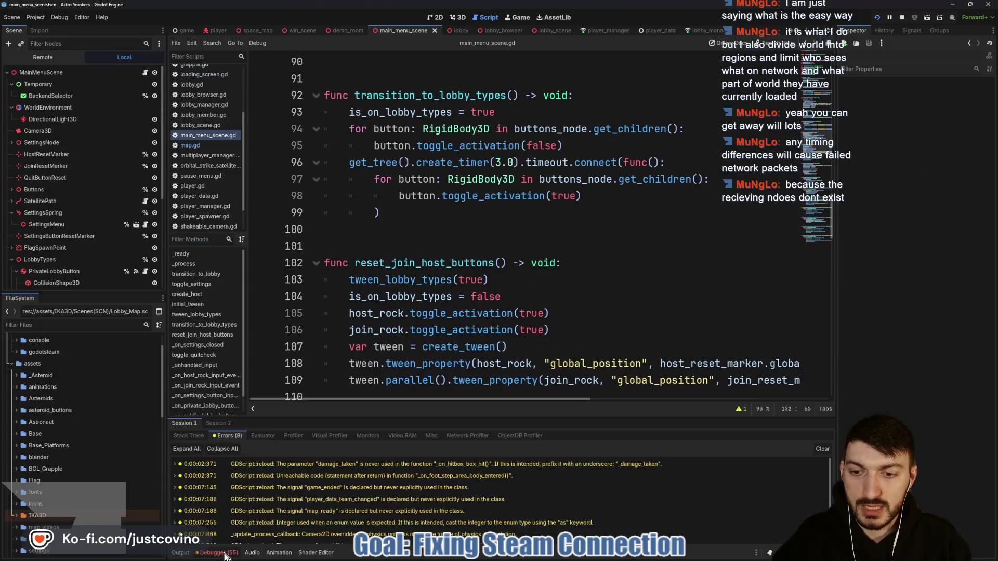
Read Session 2's missing PlayerSpawner and peer cache errors, clear them, and enlarge the code editor
{"action": "left_click", "coordinate": [218, 423]}
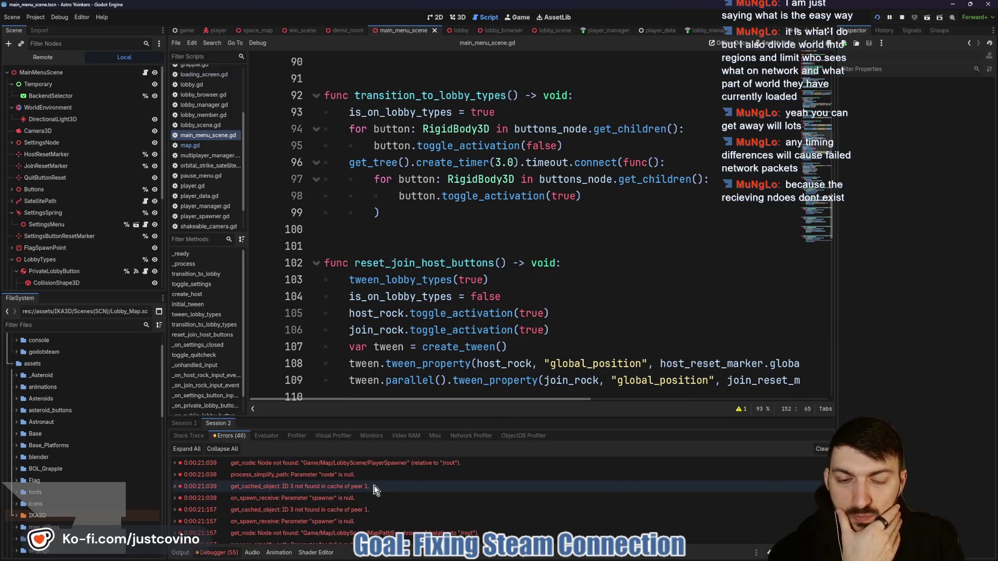
{"action": "mouse_move", "coordinate": [375, 489]}
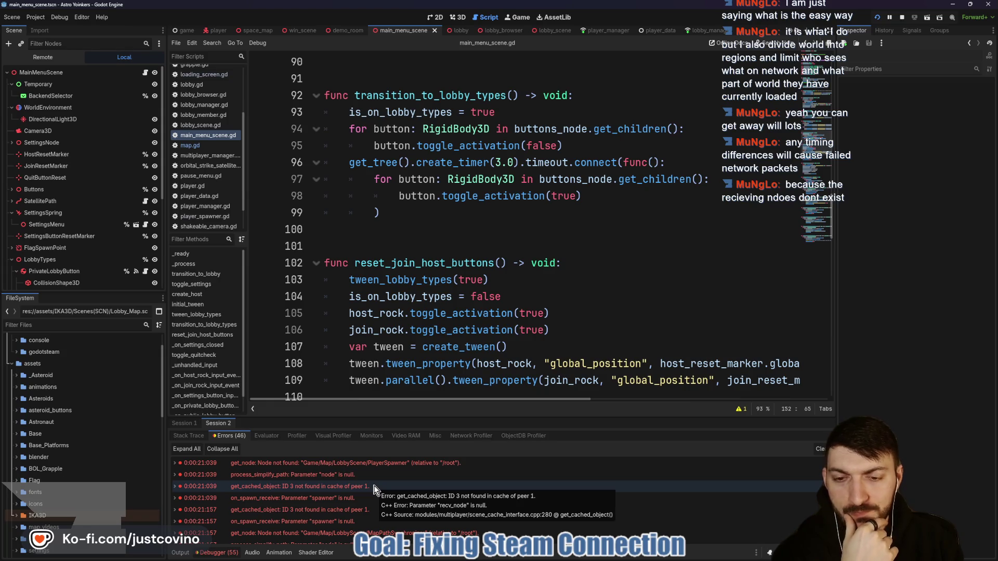
{"action": "mouse_move", "coordinate": [382, 469]}
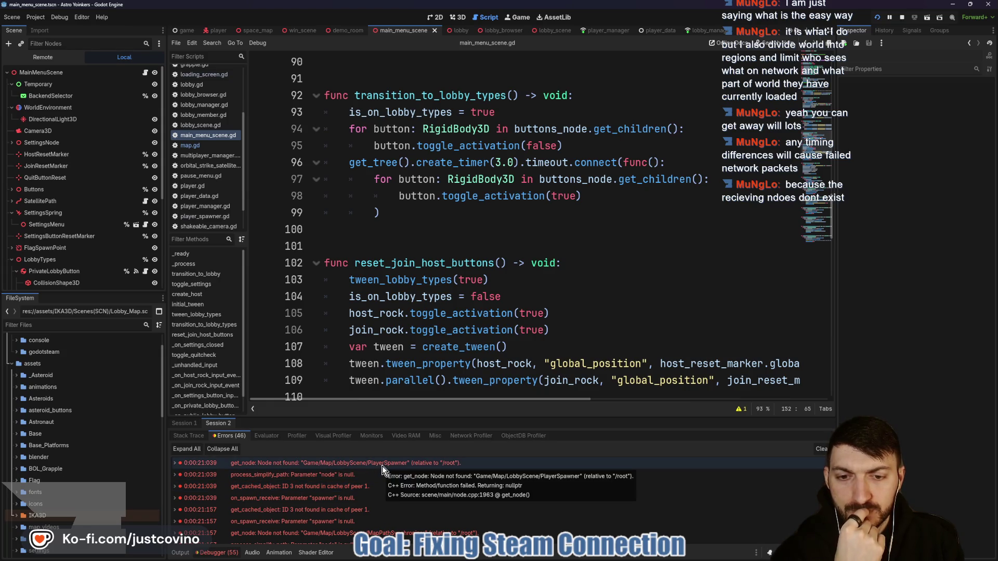
{"action": "left_click", "coordinate": [820, 450]}
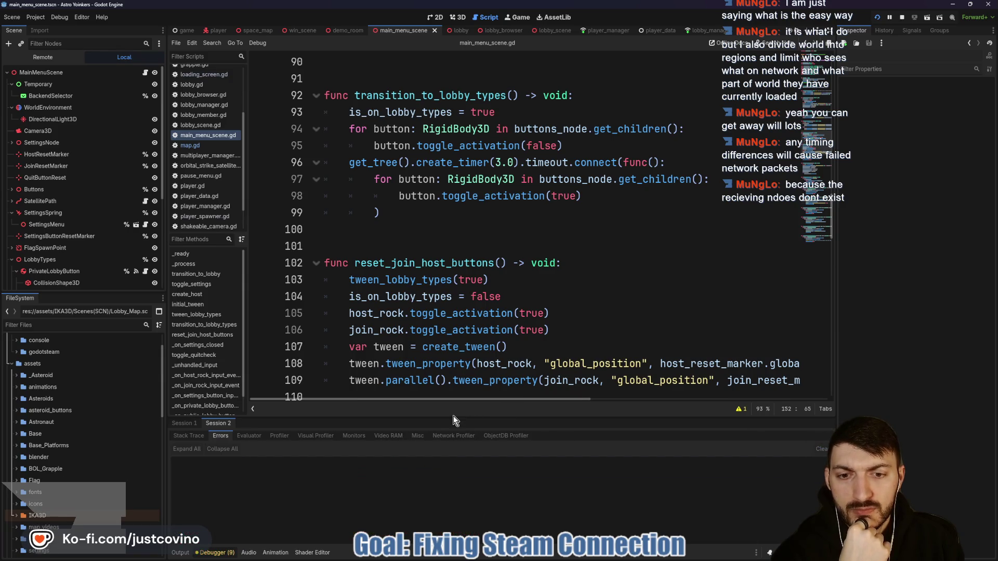
{"action": "left_click_drag", "start_coordinate": [437, 419], "coordinate": [438, 437]}
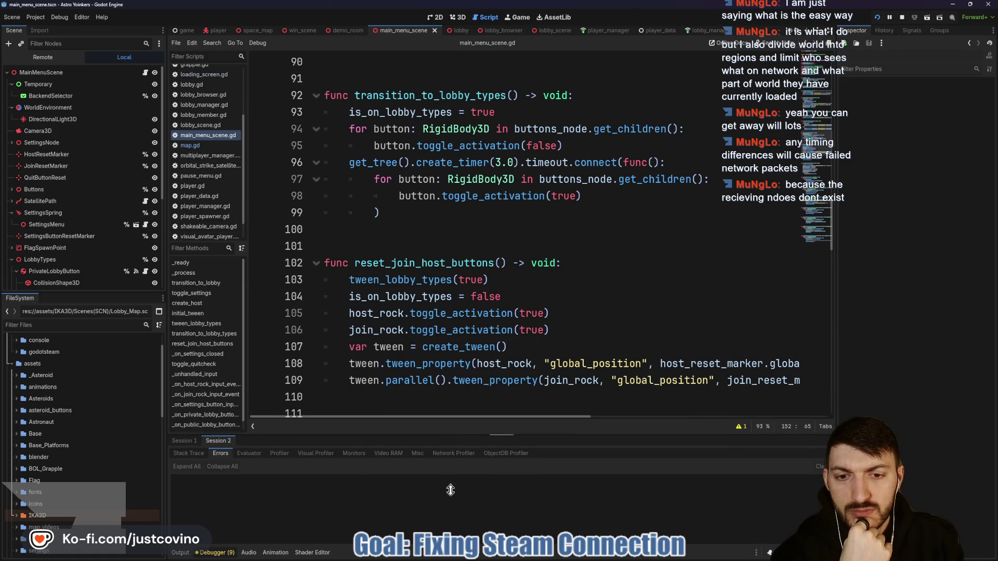
{"action": "scroll", "coordinate": [518, 373], "scroll_direction": "up", "scroll_amount": 2}
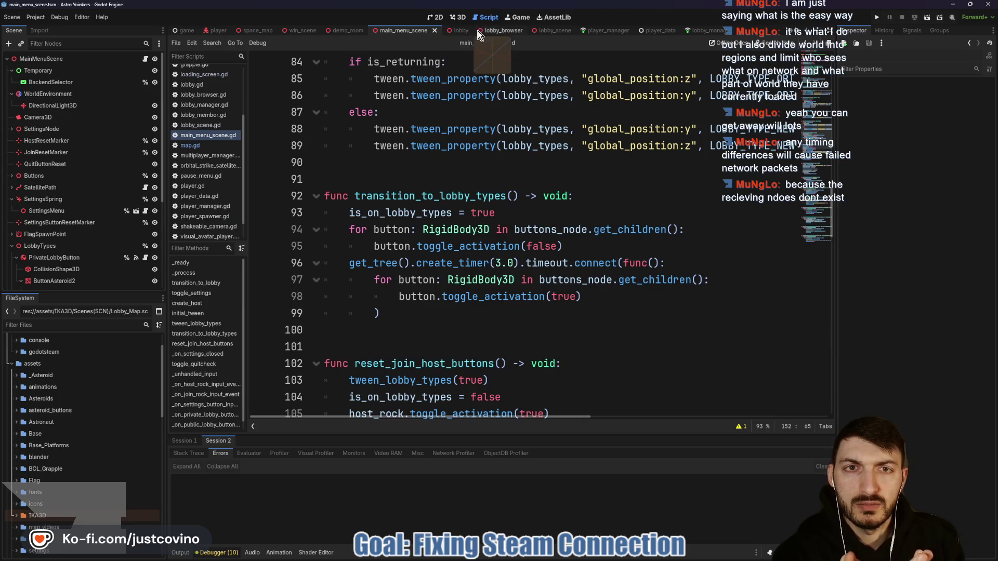
Scroll up through lobby.gd, then switch to the lobby scene's player_spawner.gd script
{"action": "left_click", "coordinate": [451, 30]}
{"action": "scroll", "coordinate": [434, 260], "scroll_direction": "up", "scroll_amount": 4}
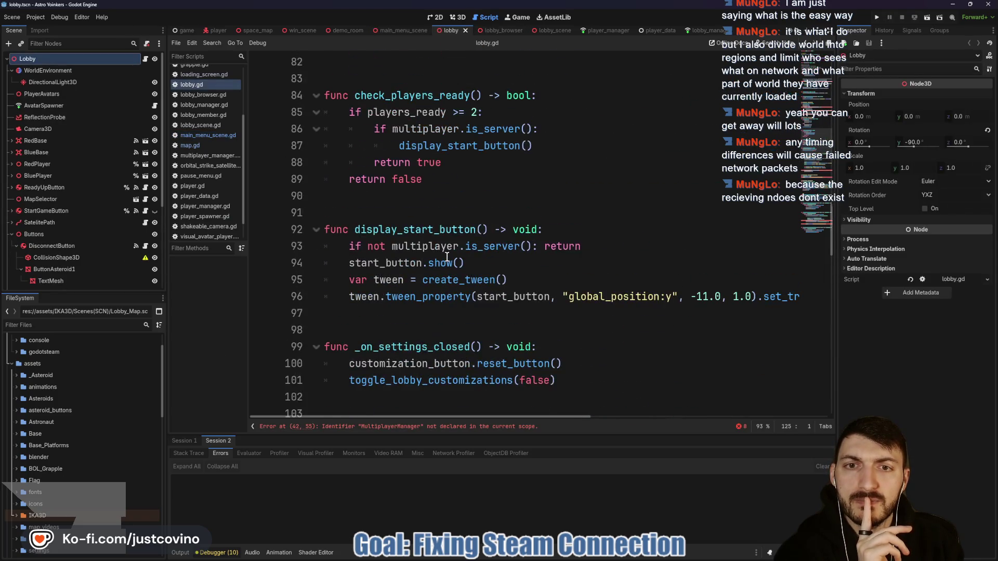
{"action": "scroll", "coordinate": [447, 256], "scroll_direction": "up", "scroll_amount": 3}
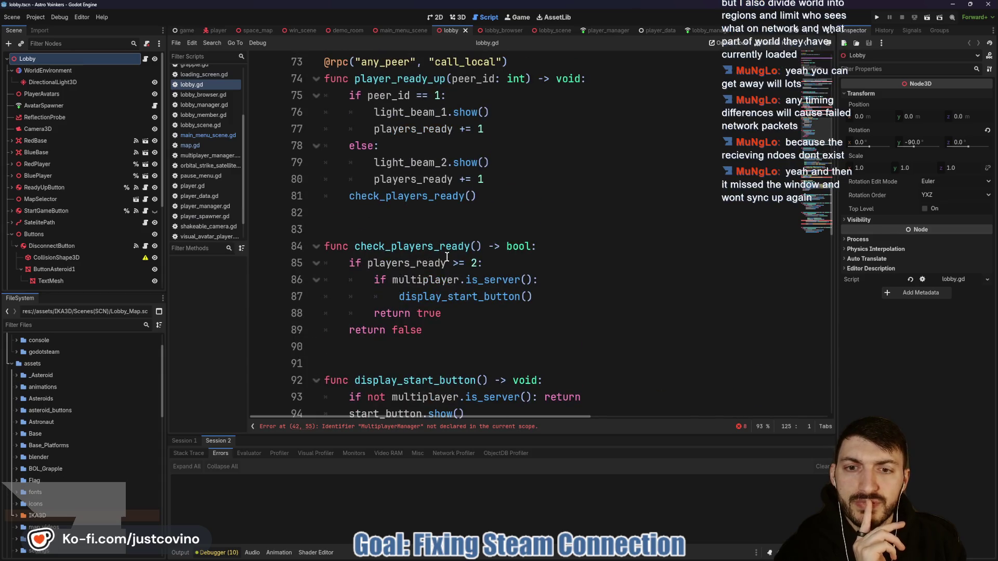
{"action": "scroll", "coordinate": [440, 255], "scroll_direction": "up", "scroll_amount": 3}
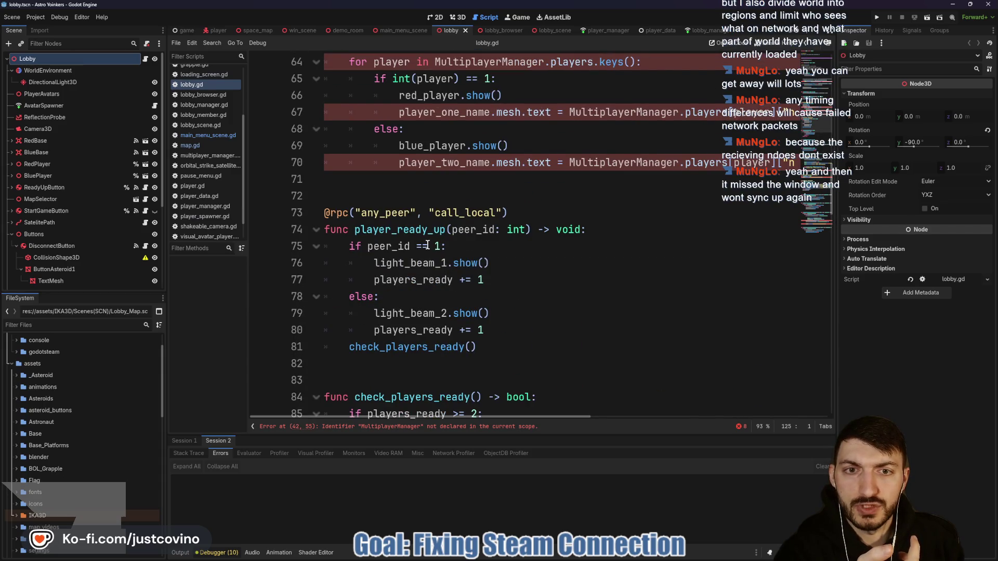
{"action": "scroll", "coordinate": [431, 248], "scroll_direction": "up", "scroll_amount": 3}
{"action": "scroll", "coordinate": [414, 220], "scroll_direction": "up", "scroll_amount": 6}
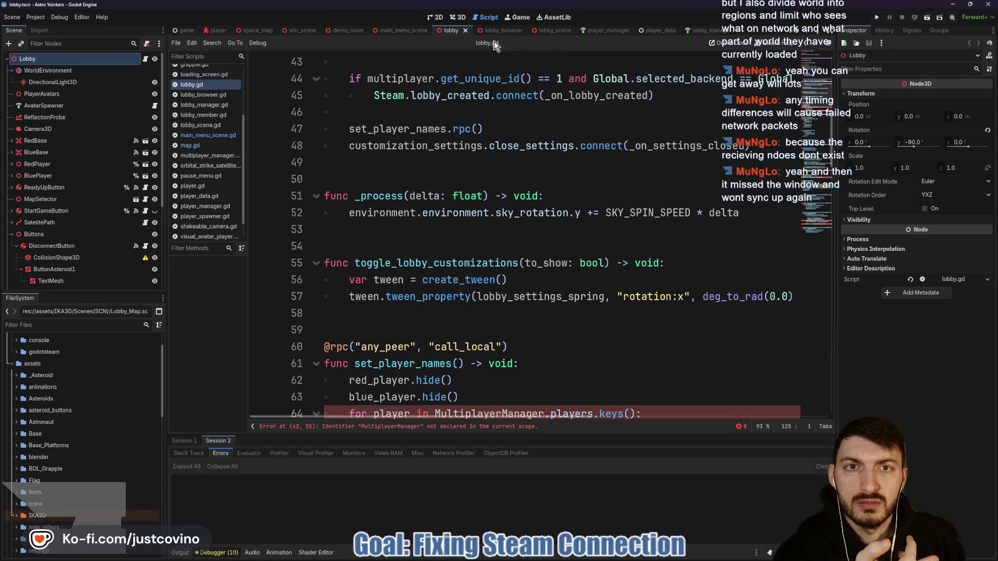
{"action": "left_click", "coordinate": [547, 30]}
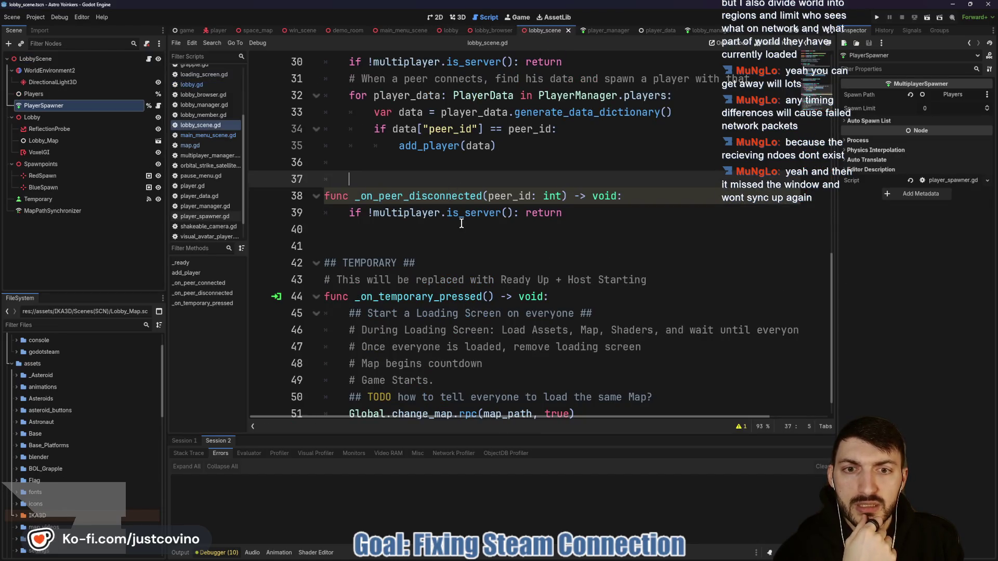
{"action": "scroll", "coordinate": [462, 224], "scroll_direction": "down", "scroll_amount": 1}
{"action": "scroll", "coordinate": [462, 224], "scroll_direction": "up", "scroll_amount": 4}
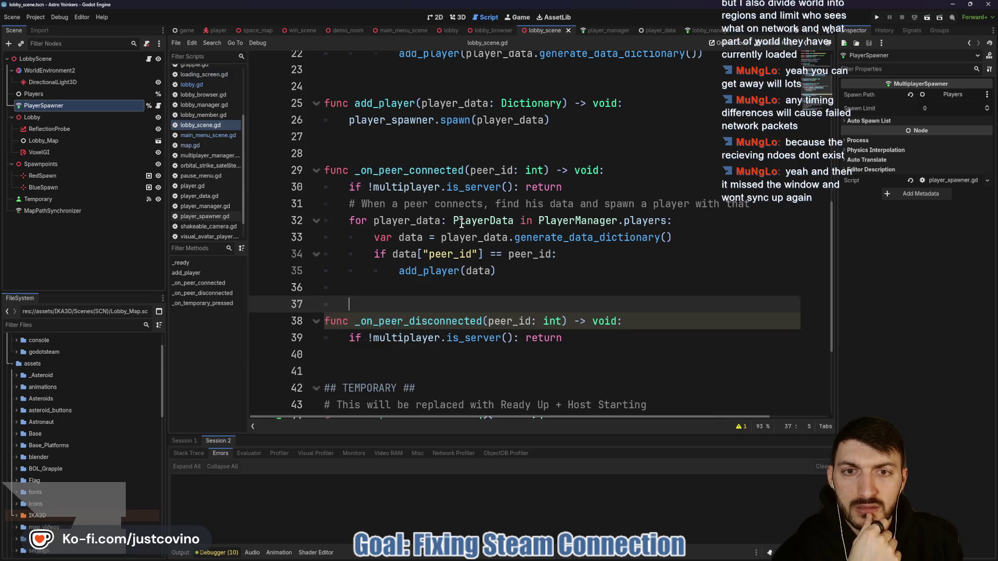
{"action": "left_click_drag", "start_coordinate": [598, 325], "coordinate": [331, 271]}
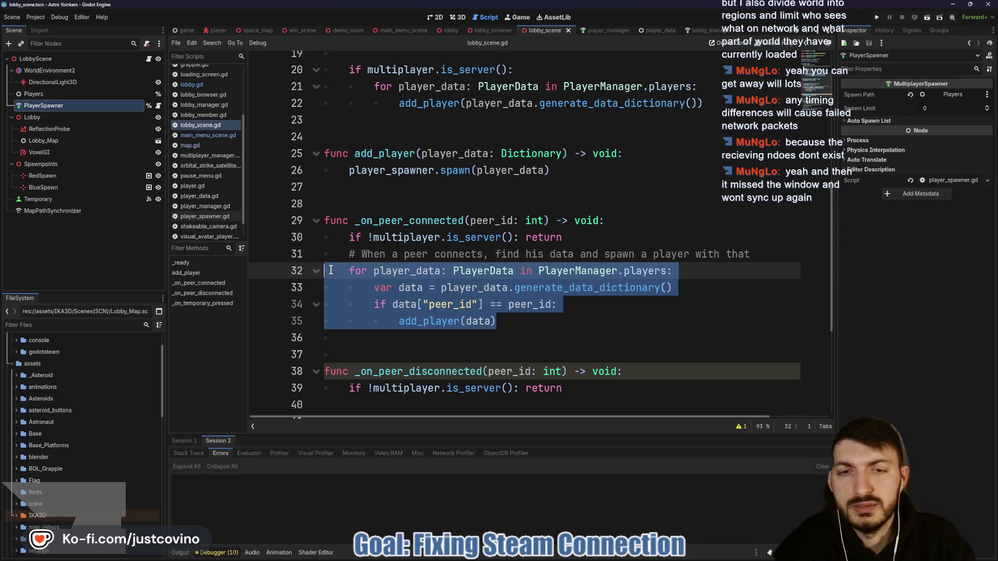
{"action": "double_click", "coordinate": [436, 323]}
{"action": "mouse_move", "coordinate": [580, 328]}
{"action": "left_mouse_down"}
{"action": "mouse_move", "coordinate": [520, 323]}
{"action": "mouse_move", "coordinate": [325, 268]}
{"action": "left_mouse_up"}
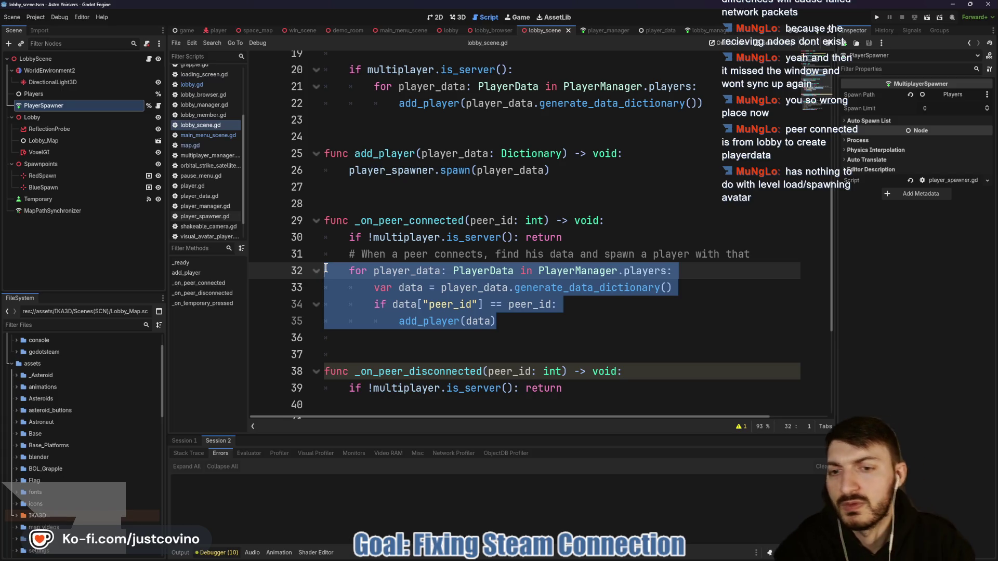
{"action": "left_click", "coordinate": [335, 354]}
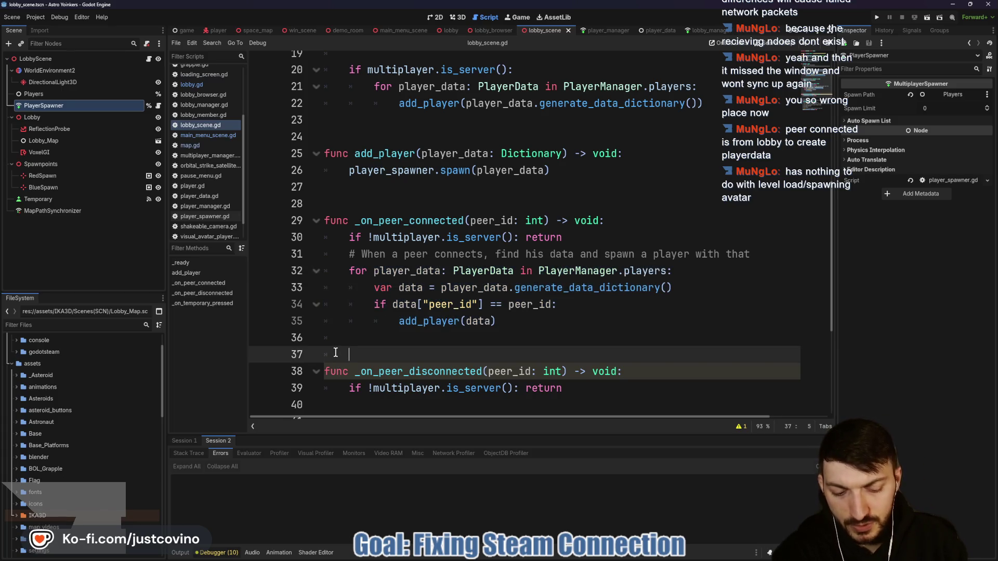
{"action": "key", "text": "BackSpace"}
{"action": "key", "text": "Up"}
{"action": "key", "text": "Delete"}
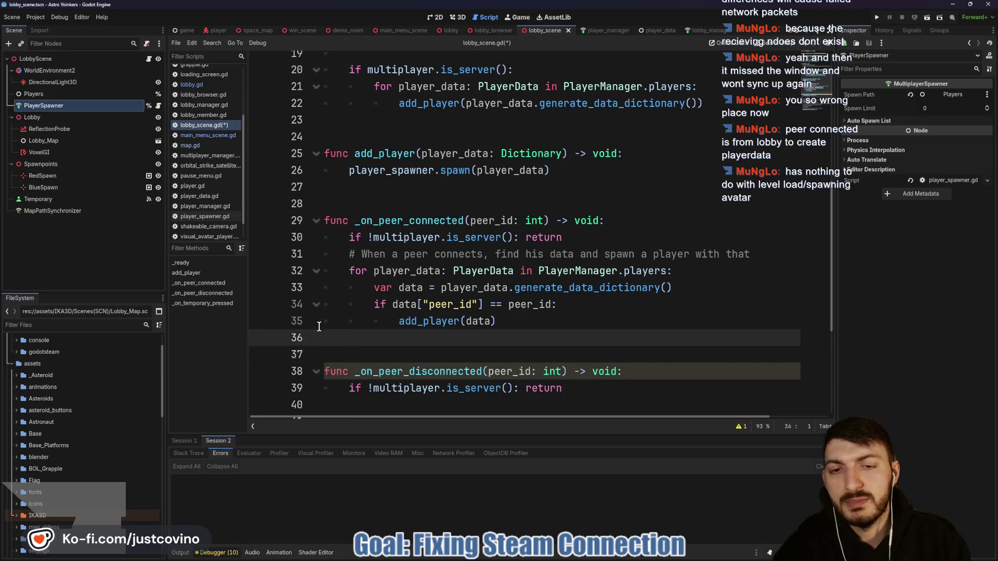
{"action": "scroll", "coordinate": [325, 325], "scroll_direction": "up", "scroll_amount": 1}
{"action": "mouse_move", "coordinate": [546, 373]}
{"action": "left_mouse_down"}
{"action": "mouse_move", "coordinate": [408, 348]}
{"action": "mouse_move", "coordinate": [325, 270]}
{"action": "left_mouse_up"}
{"action": "scroll", "coordinate": [428, 262], "scroll_direction": "up", "scroll_amount": 1}
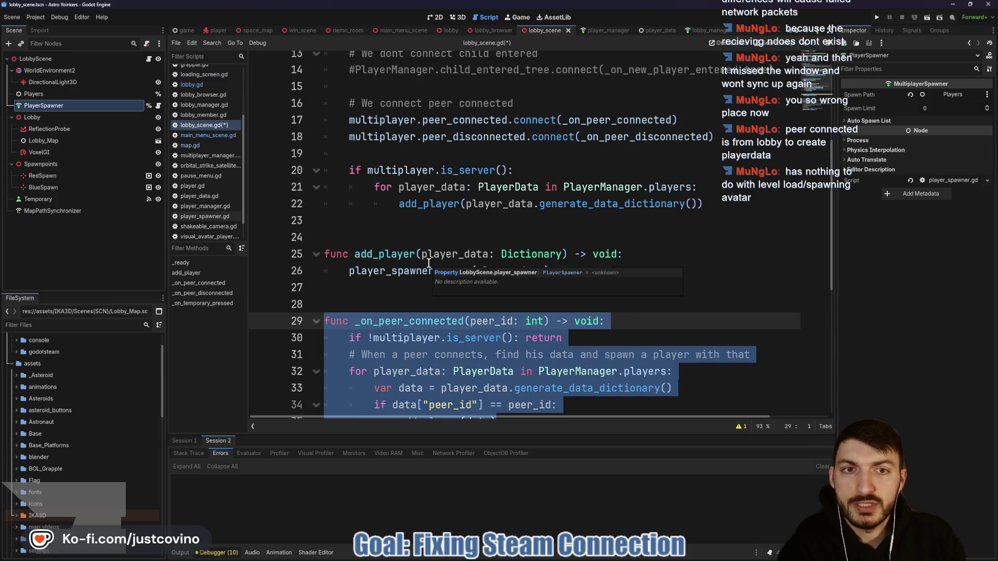
{"action": "scroll", "coordinate": [427, 262], "scroll_direction": "up", "scroll_amount": 1}
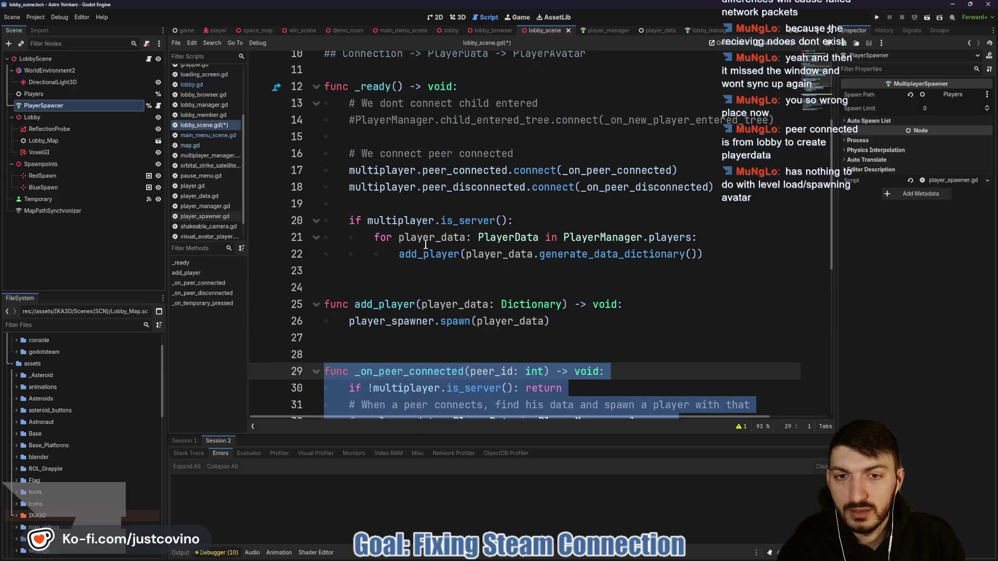
{"action": "scroll", "coordinate": [426, 260], "scroll_direction": "up", "scroll_amount": 2}
{"action": "left_click", "coordinate": [513, 220]}
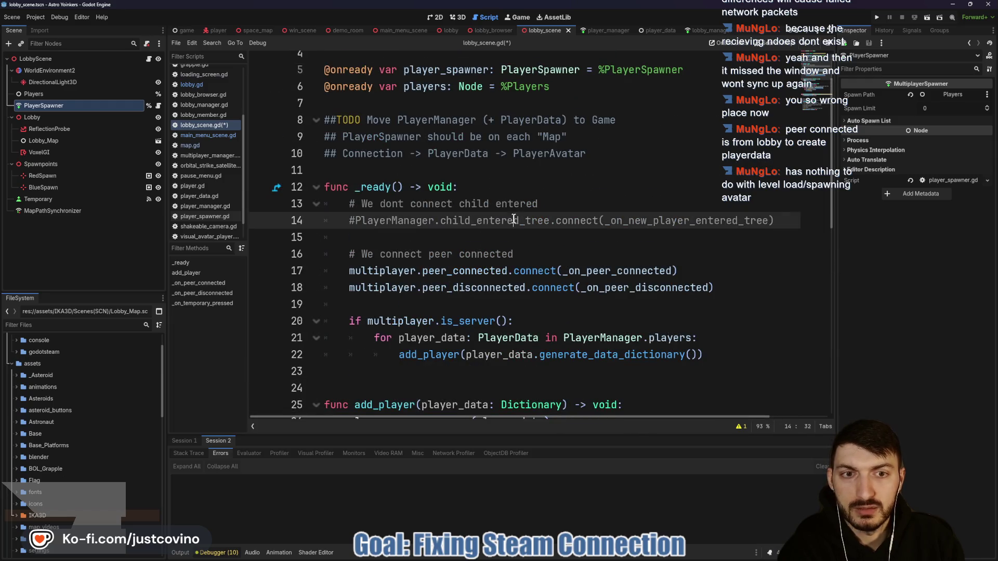
{"action": "left_click_drag", "start_coordinate": [790, 224], "coordinate": [320, 218]}
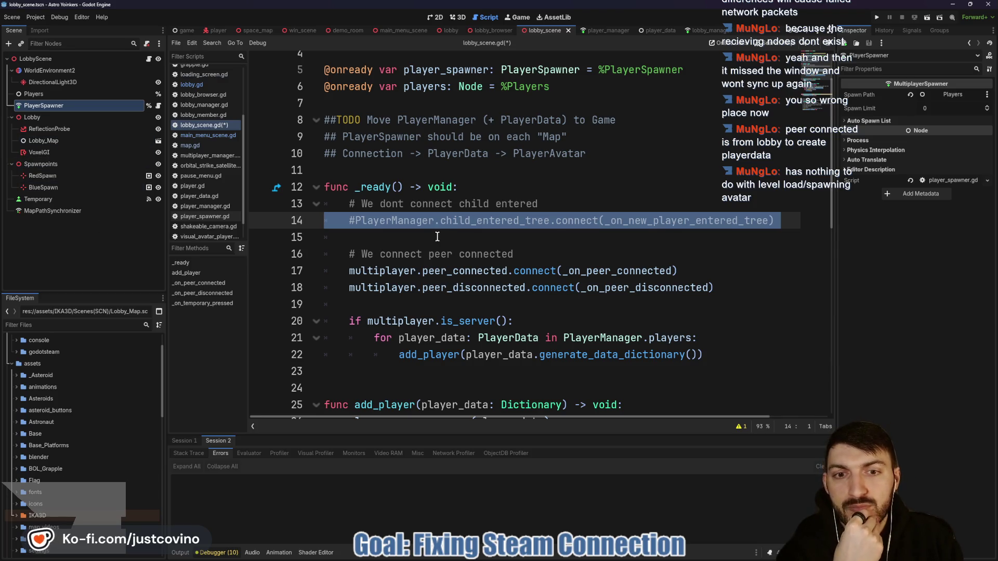
{"action": "scroll", "coordinate": [431, 232], "scroll_direction": "down", "scroll_amount": 7}
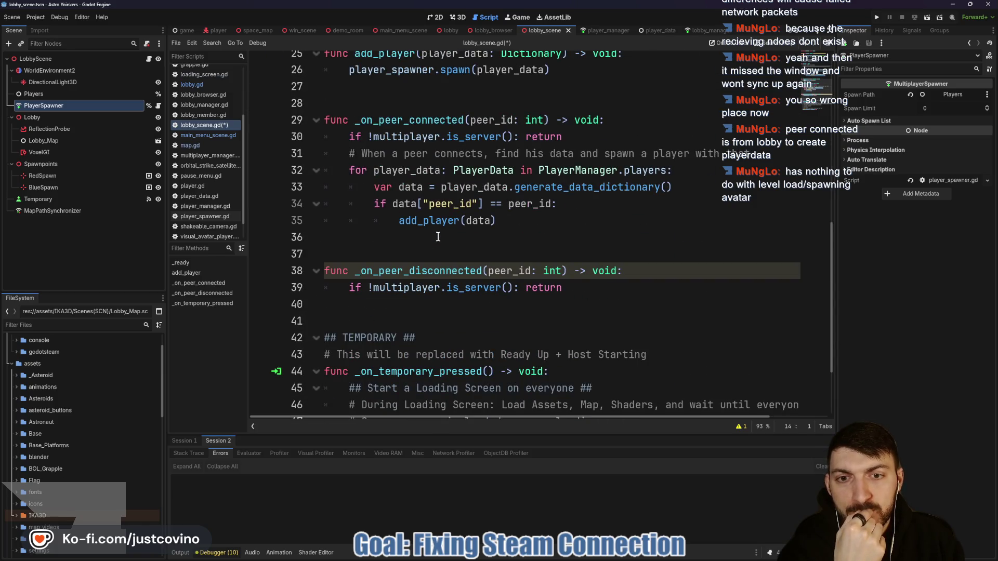
{"action": "scroll", "coordinate": [439, 237], "scroll_direction": "down", "scroll_amount": 2}
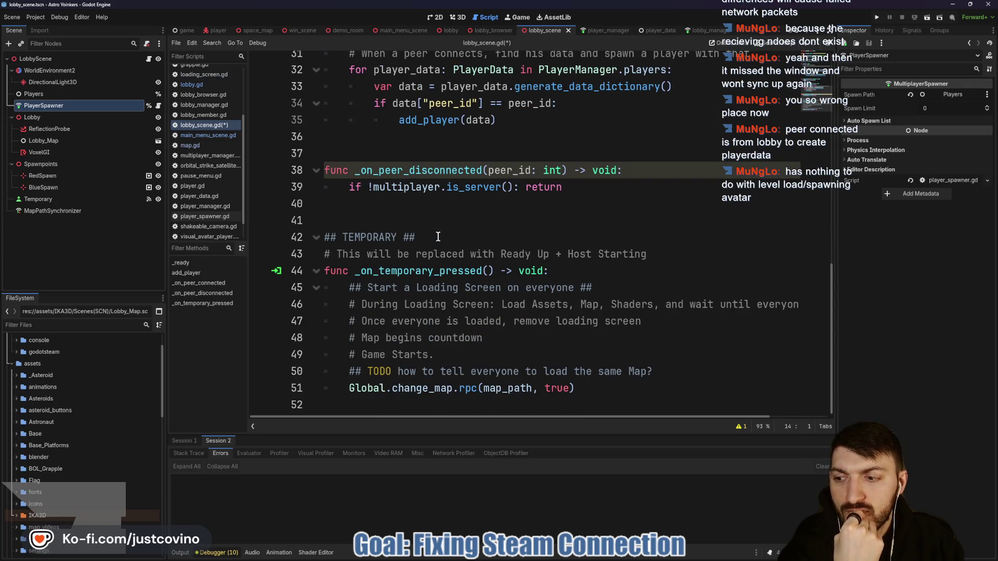
{"action": "scroll", "coordinate": [438, 237], "scroll_direction": "up", "scroll_amount": 1}
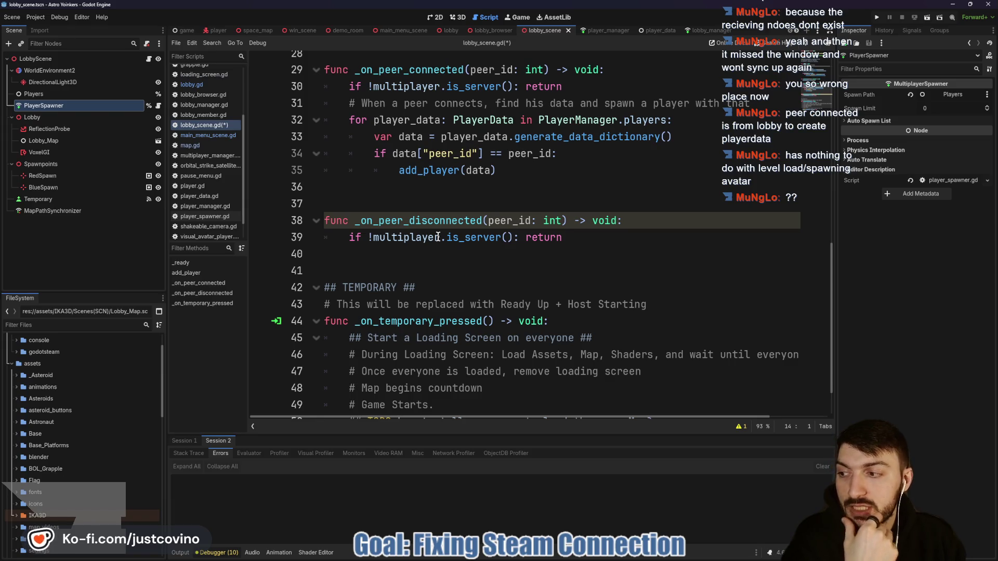
{"action": "scroll", "coordinate": [485, 232], "scroll_direction": "up", "scroll_amount": 2}
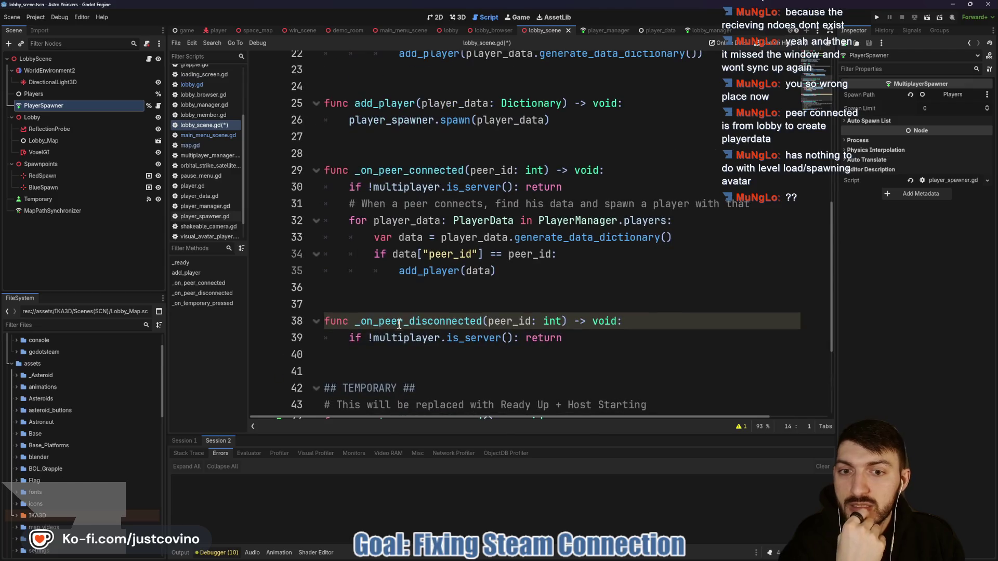
{"action": "double_click", "coordinate": [458, 321]}
{"action": "left_click", "coordinate": [640, 321]}
{"action": "left_click", "coordinate": [491, 306], "text": "shift"}
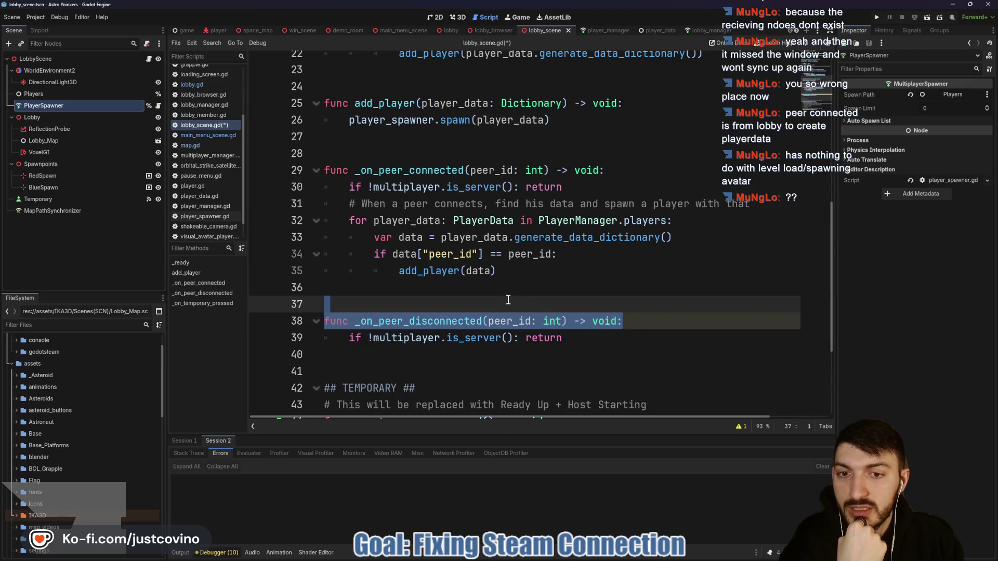
{"action": "scroll", "coordinate": [459, 299], "scroll_direction": "down", "scroll_amount": 1}
{"action": "scroll", "coordinate": [458, 294], "scroll_direction": "up", "scroll_amount": 1}
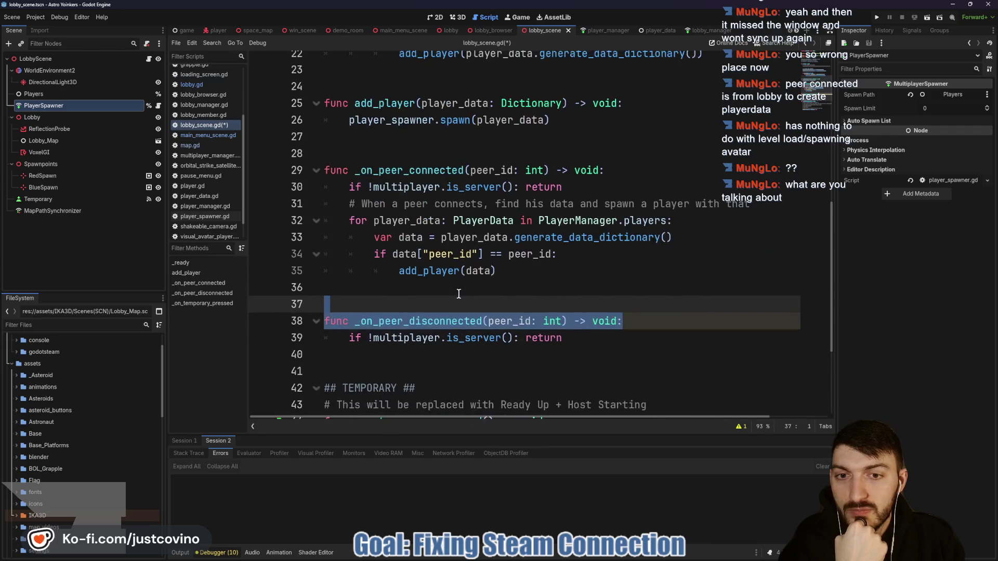
{"action": "scroll", "coordinate": [457, 294], "scroll_direction": "up", "scroll_amount": 1}
{"action": "left_click", "coordinate": [603, 224]}
{"action": "left_click", "coordinate": [285, 214], "text": "shift"}
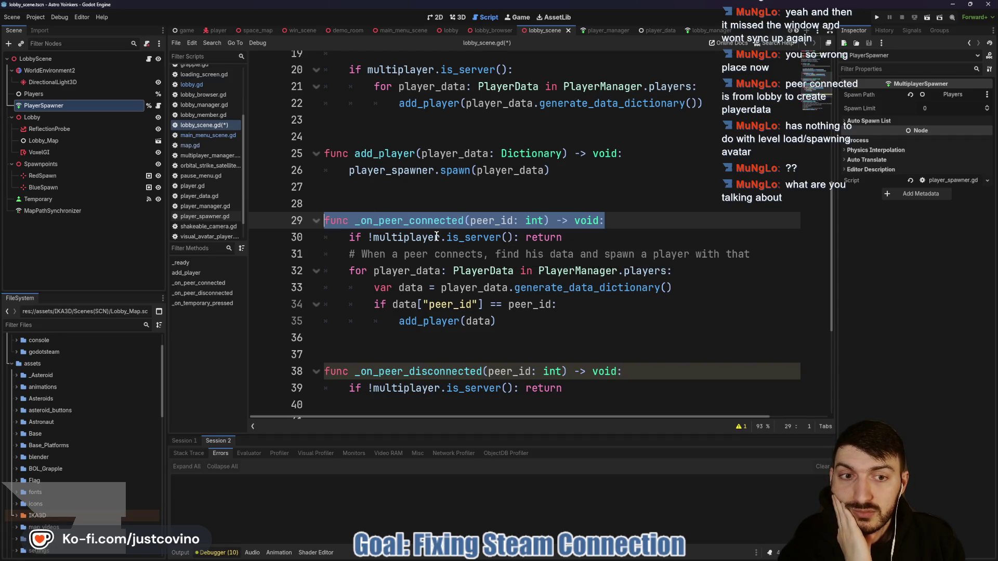
{"action": "mouse_move", "coordinate": [402, 235]}
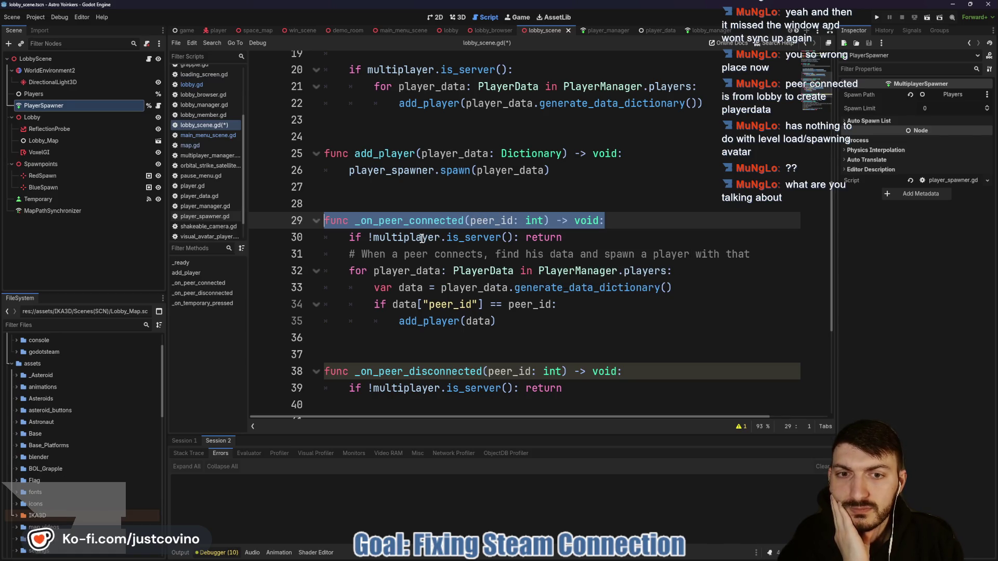
{"action": "double_click", "coordinate": [389, 219]}
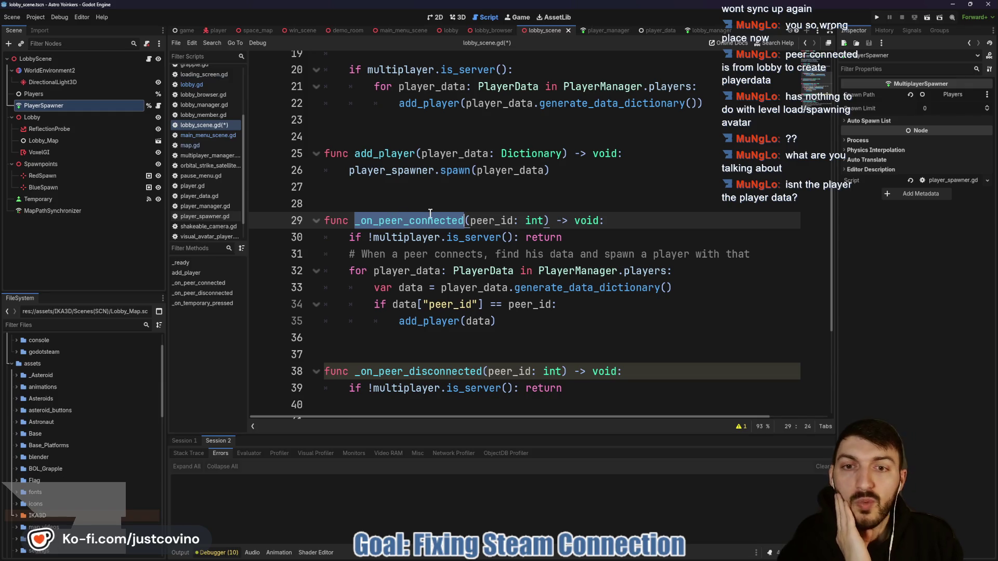
{"action": "scroll", "coordinate": [450, 283], "scroll_direction": "up", "scroll_amount": 5}
{"action": "scroll", "coordinate": [450, 284], "scroll_direction": "down", "scroll_amount": 1}
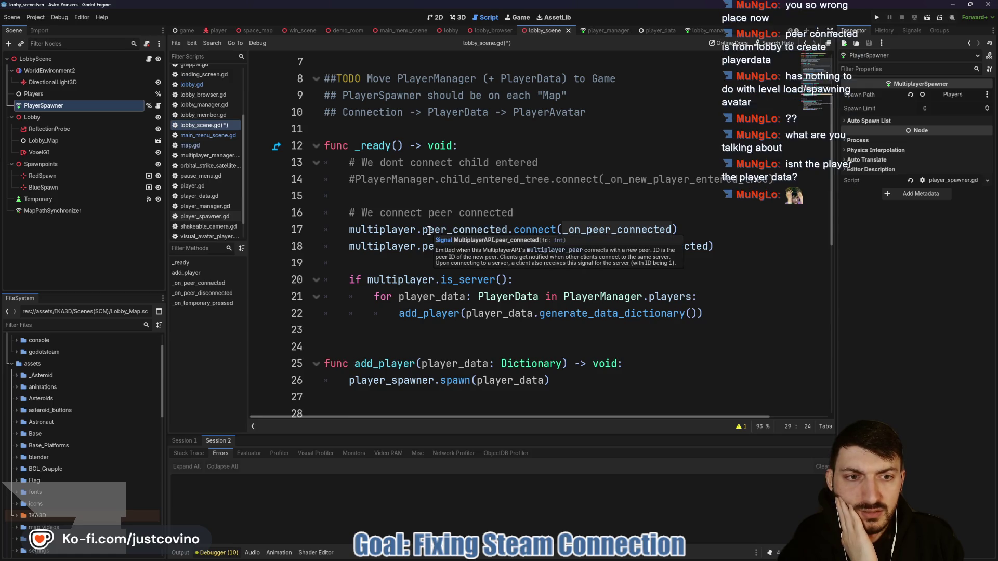
{"action": "scroll", "coordinate": [487, 219], "scroll_direction": "down", "scroll_amount": 2}
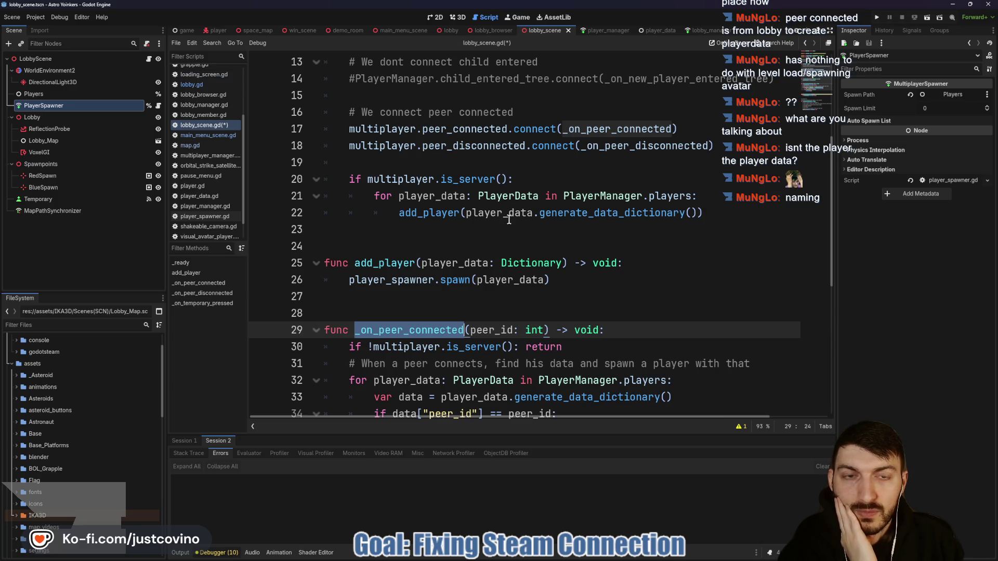
{"action": "scroll", "coordinate": [509, 219], "scroll_direction": "down", "scroll_amount": 1}
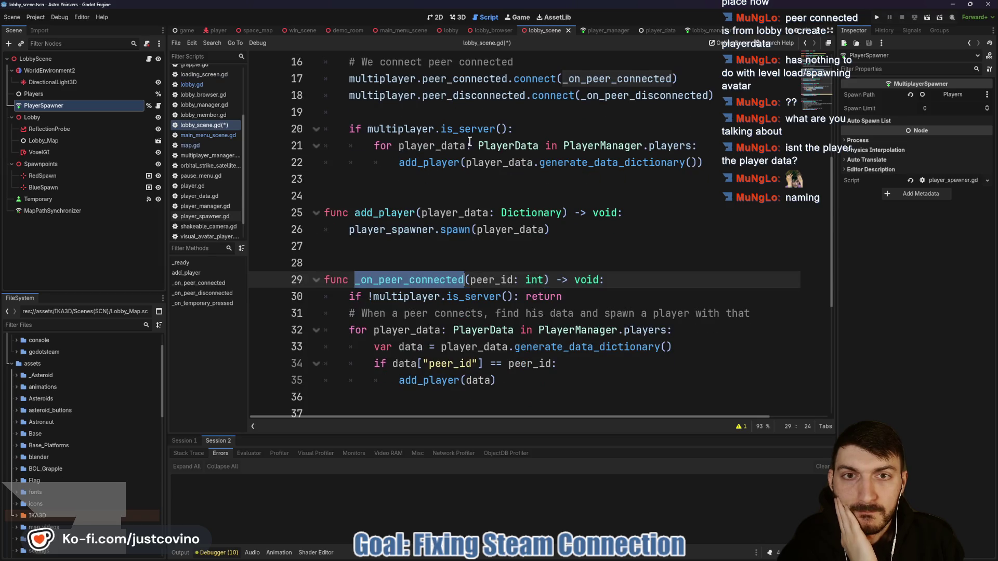
{"action": "mouse_move", "coordinate": [475, 77]}
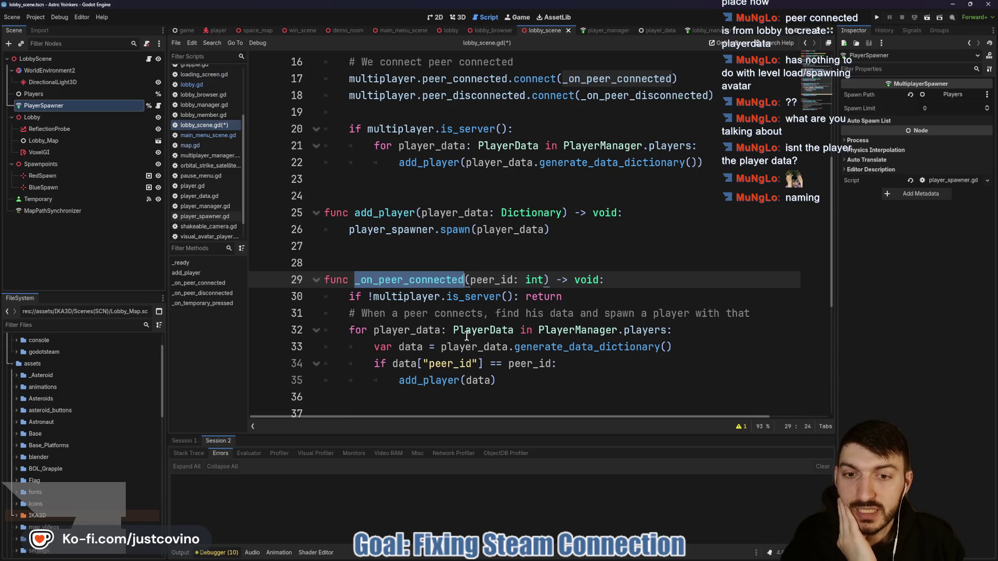
{"action": "double_click", "coordinate": [411, 331]}
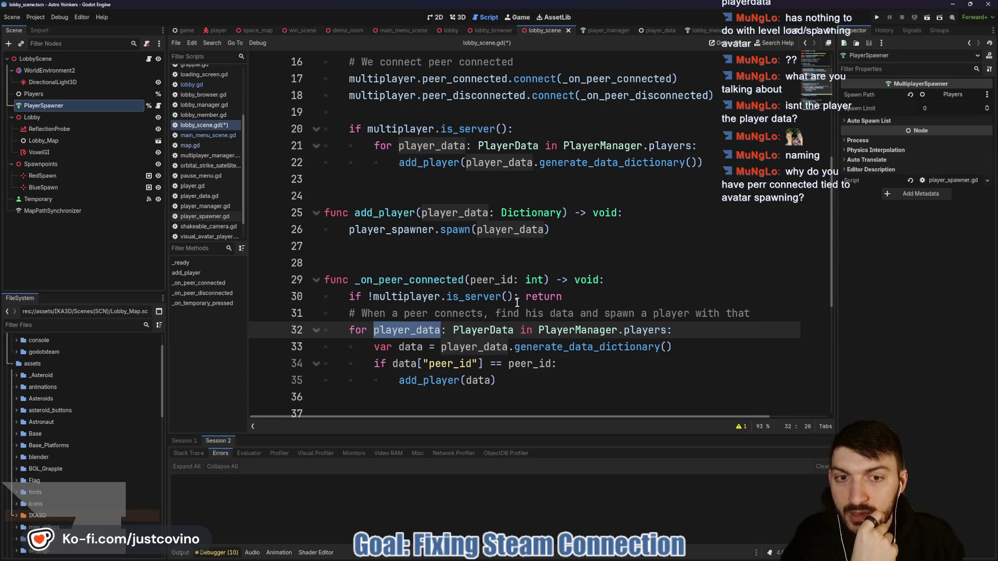
{"action": "scroll", "coordinate": [562, 294], "scroll_direction": "up", "scroll_amount": 4}
{"action": "left_click_drag", "start_coordinate": [786, 234], "coordinate": [326, 215]}
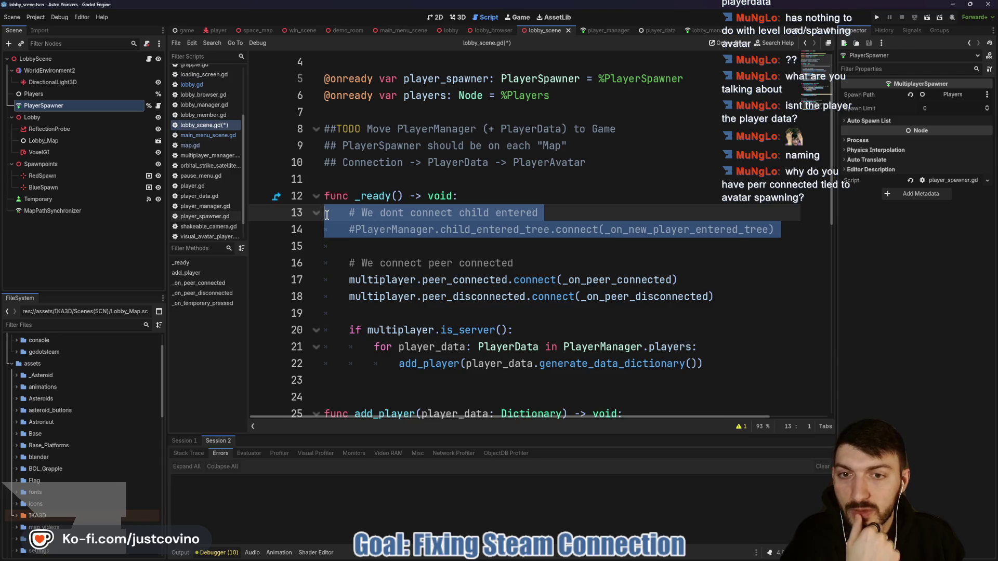
{"action": "scroll", "coordinate": [368, 250], "scroll_direction": "down", "scroll_amount": 7}
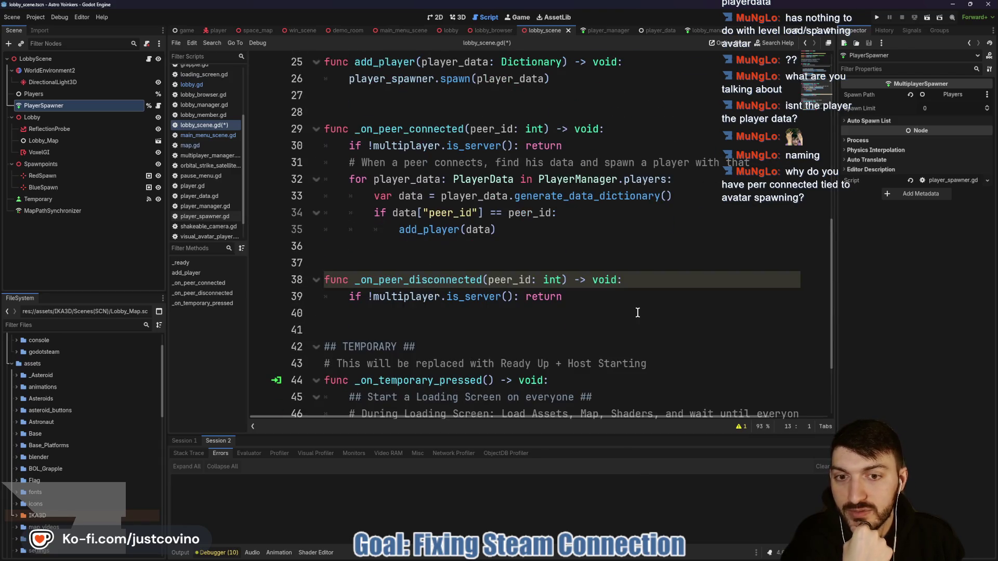
{"action": "scroll", "coordinate": [525, 265], "scroll_direction": "up", "scroll_amount": 1}
{"action": "mouse_move", "coordinate": [552, 283]}
{"action": "left_mouse_down"}
{"action": "mouse_move", "coordinate": [332, 196]}
{"action": "mouse_move", "coordinate": [324, 180]}
{"action": "left_mouse_up"}
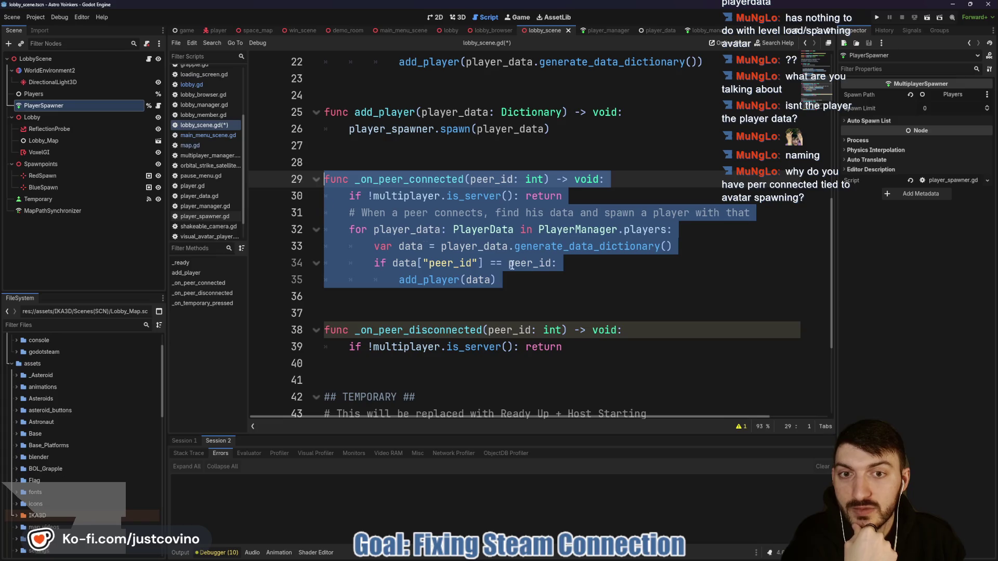
{"action": "left_click", "coordinate": [548, 281]}
{"action": "scroll", "coordinate": [548, 282], "scroll_direction": "up", "scroll_amount": 3}
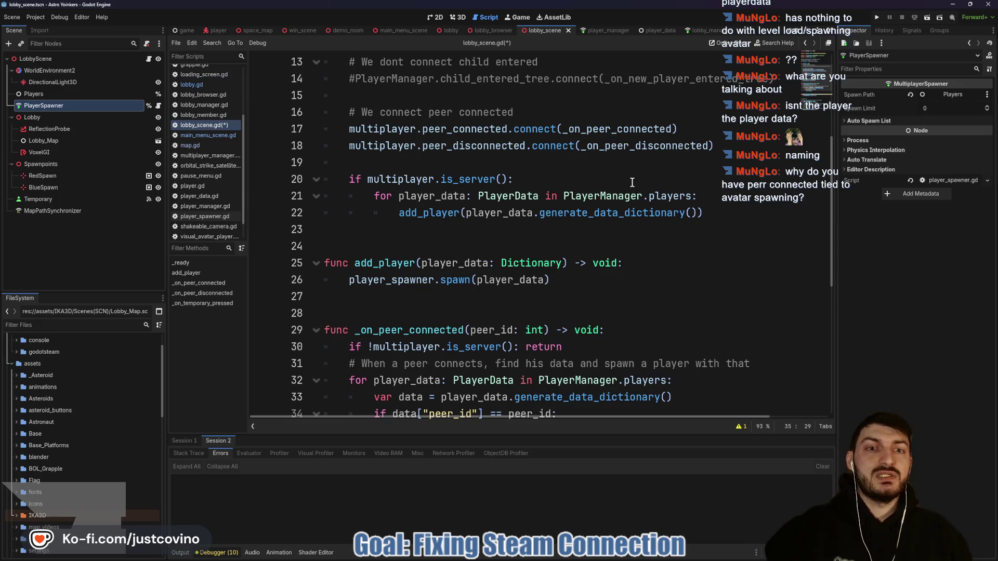
{"action": "left_click", "coordinate": [496, 79]}
{"action": "double_click", "coordinate": [487, 79]}
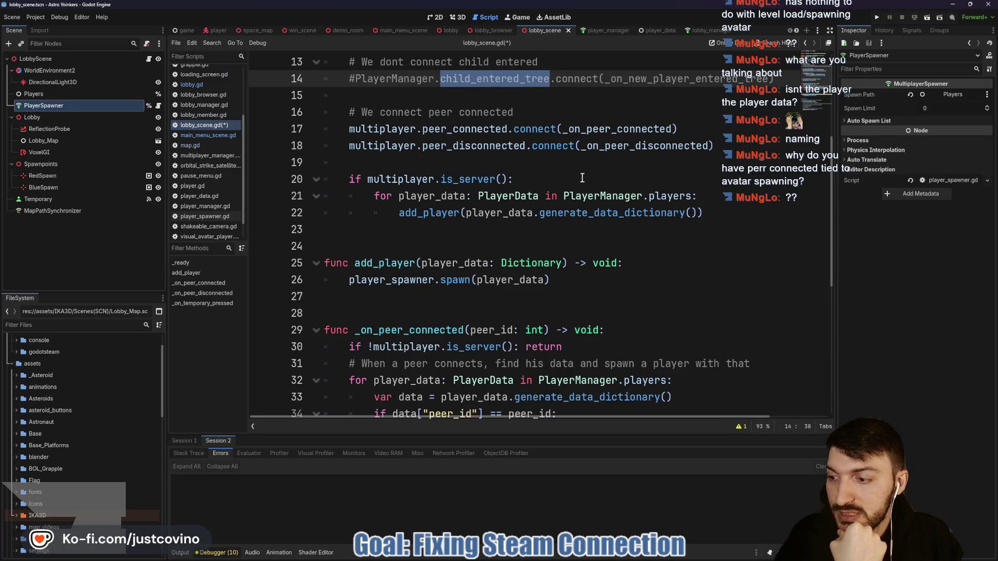
{"action": "scroll", "coordinate": [583, 233], "scroll_direction": "down", "scroll_amount": 4}
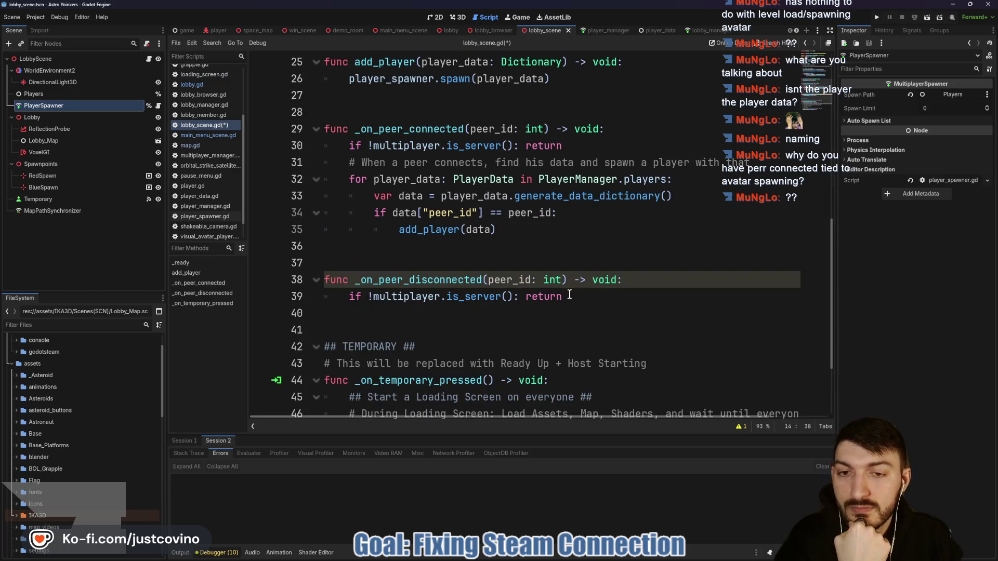
{"action": "scroll", "coordinate": [570, 294], "scroll_direction": "down", "scroll_amount": 2}
{"action": "scroll", "coordinate": [568, 292], "scroll_direction": "up", "scroll_amount": 4}
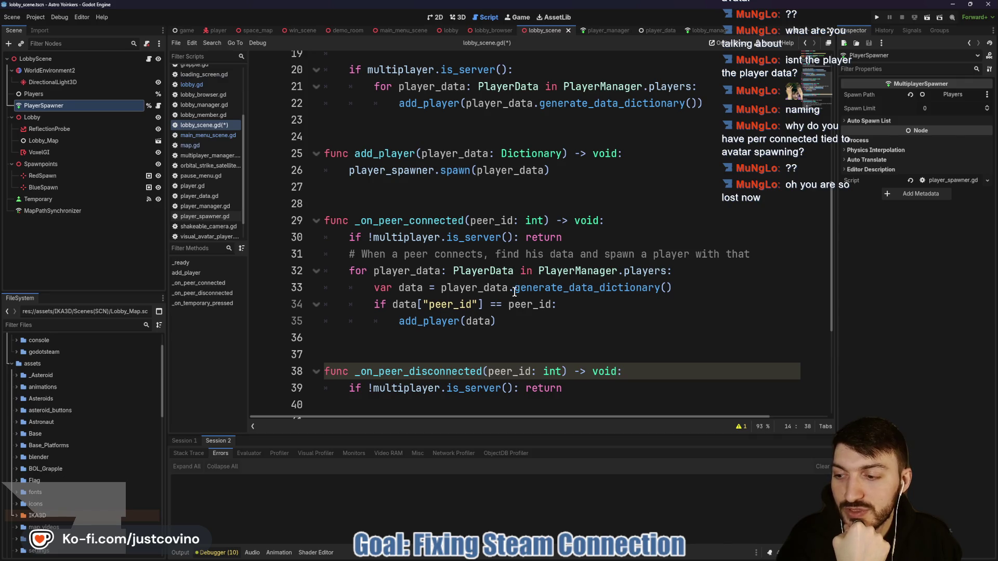
{"action": "left_click", "coordinate": [521, 317]}
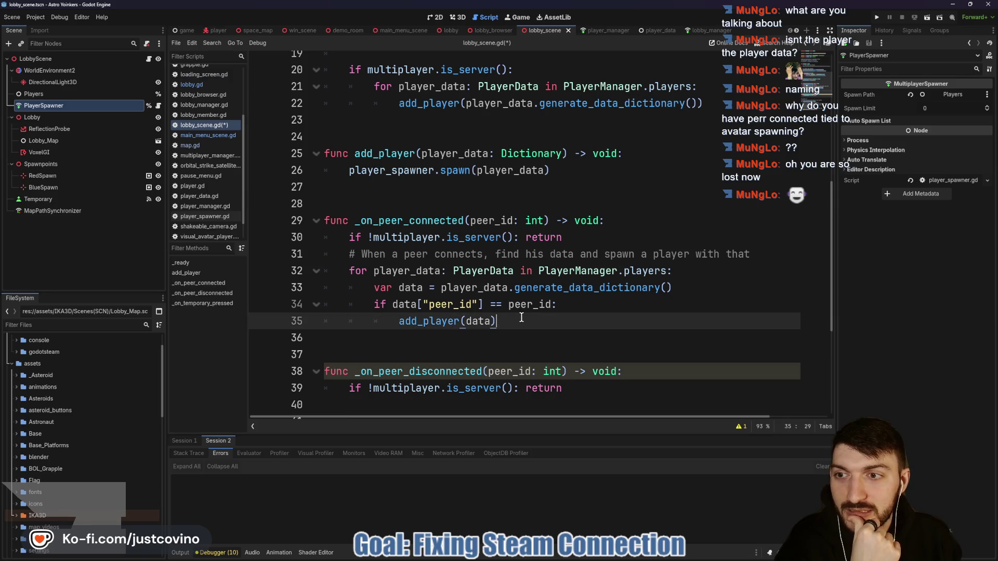
{"action": "left_click", "coordinate": [395, 31]}
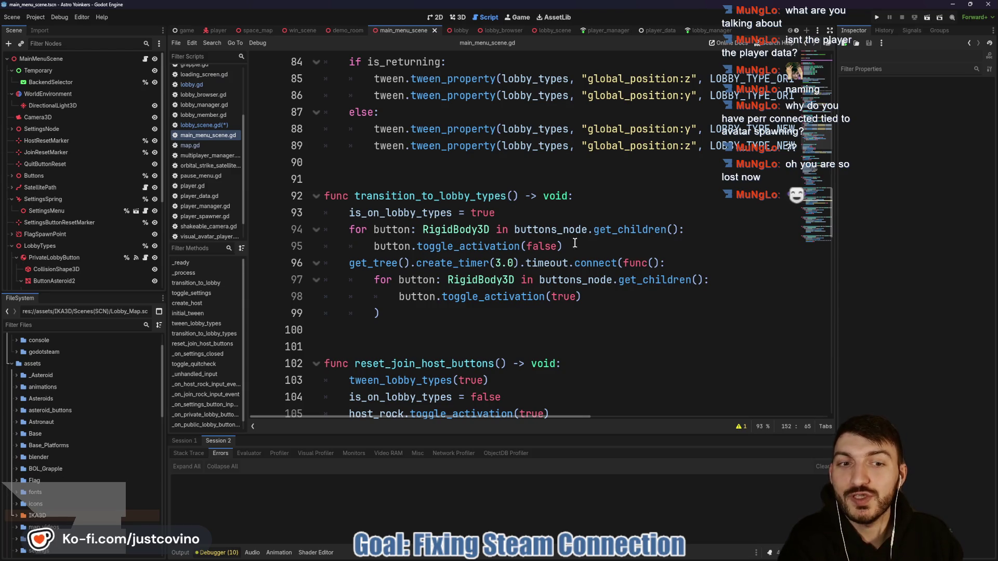
Scroll down main_menu_scene.gd, then switch to lobby_browser.gd and its join_host code
{"action": "scroll", "coordinate": [576, 245], "scroll_direction": "down", "scroll_amount": 3}
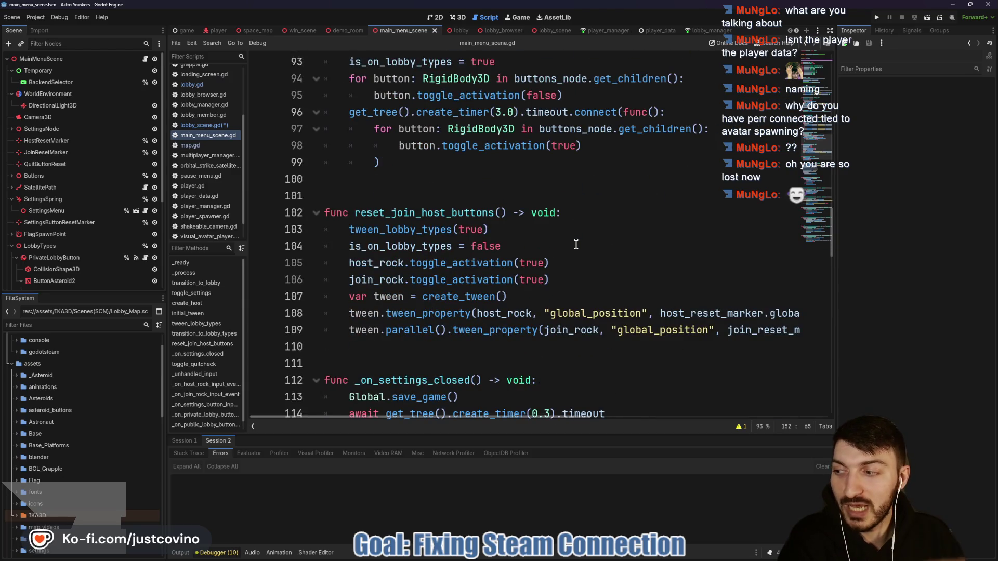
{"action": "scroll", "coordinate": [575, 245], "scroll_direction": "down", "scroll_amount": 2}
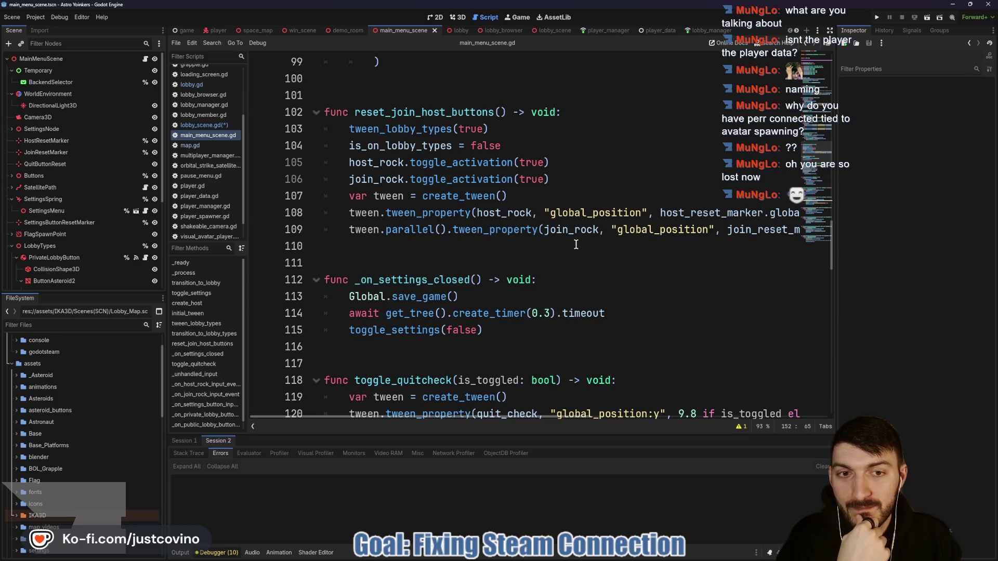
{"action": "scroll", "coordinate": [575, 244], "scroll_direction": "down", "scroll_amount": 7}
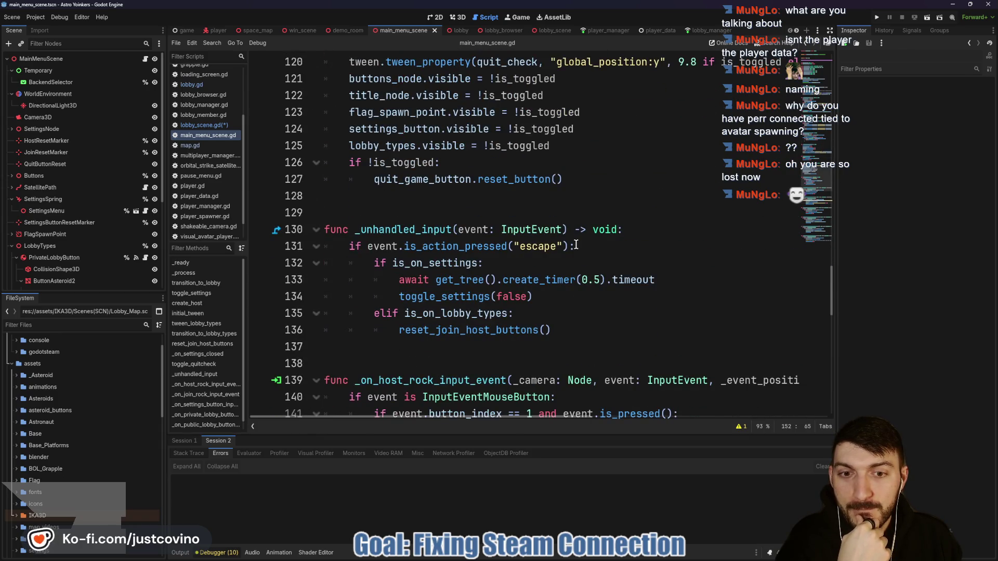
{"action": "scroll", "coordinate": [575, 245], "scroll_direction": "down", "scroll_amount": 6}
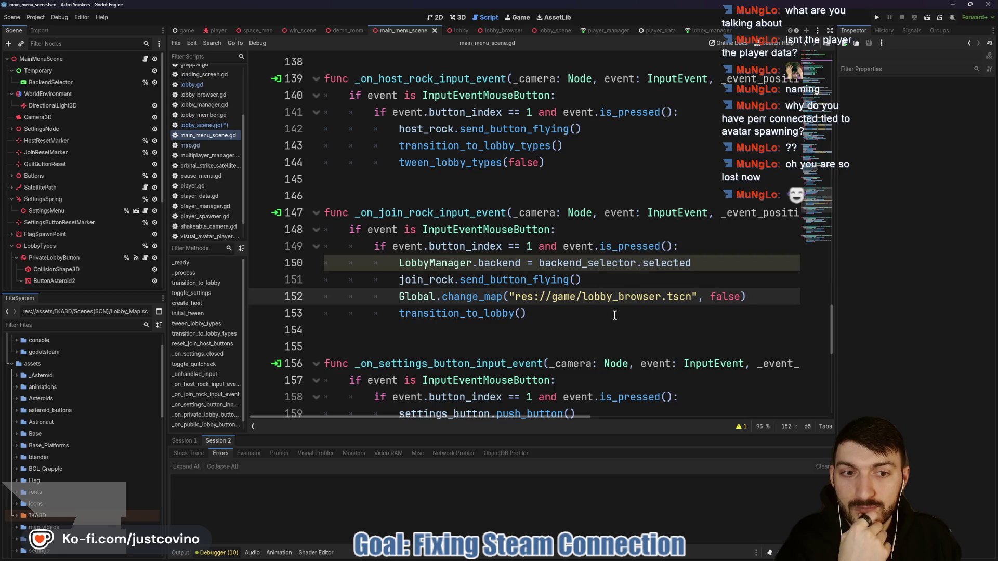
{"action": "scroll", "coordinate": [618, 312], "scroll_direction": "down", "scroll_amount": 2}
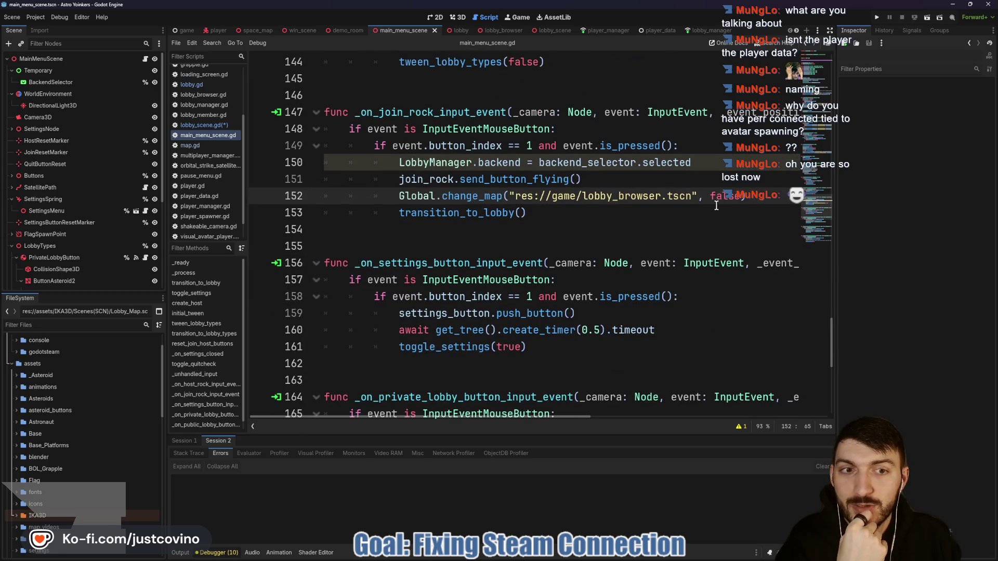
{"action": "scroll", "coordinate": [716, 205], "scroll_direction": "down", "scroll_amount": 2}
{"action": "left_click", "coordinate": [504, 29]}
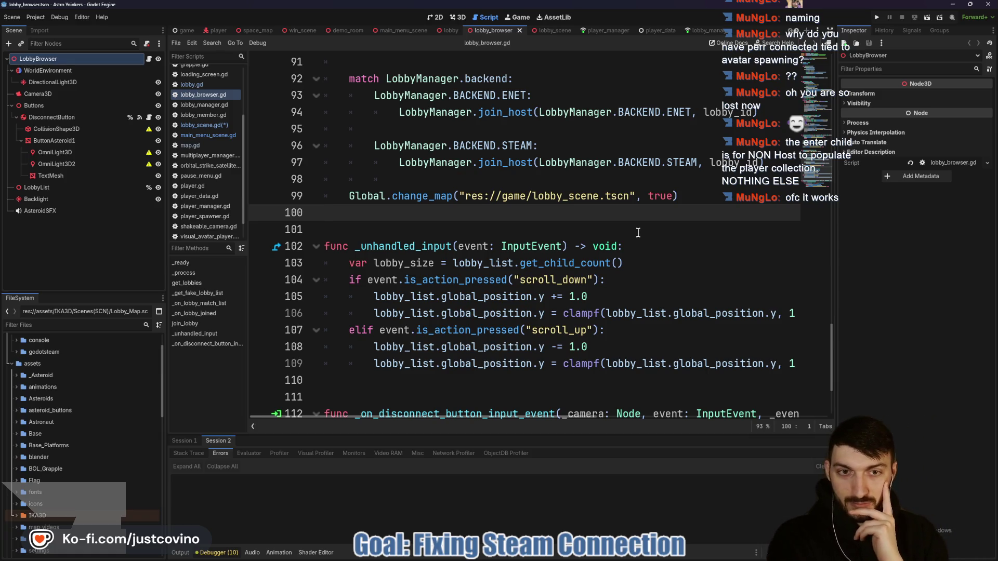
Change line 99's change_map argument from true to false and run the project
{"action": "double_click", "coordinate": [660, 197]}
{"action": "type", "text": "false"}
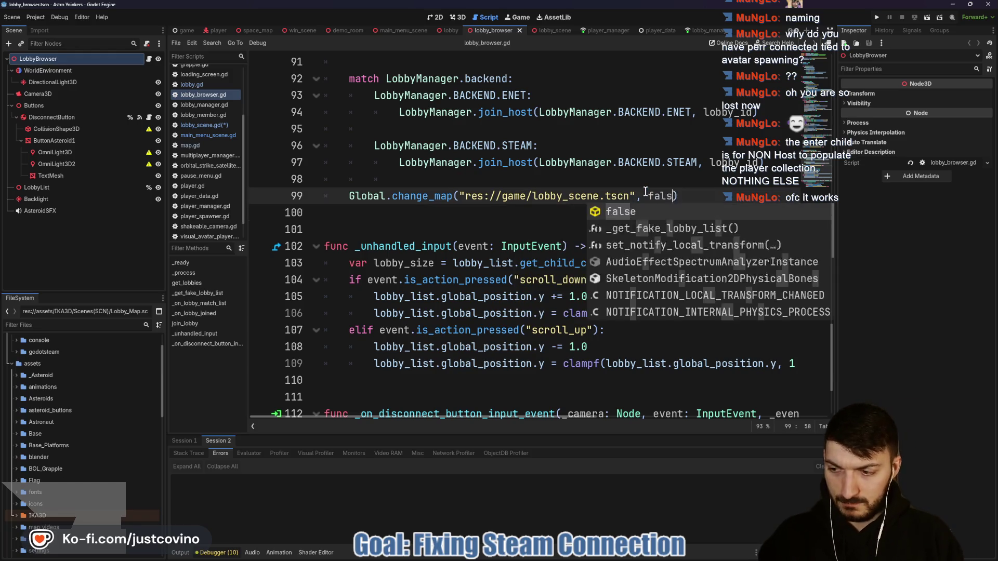
{"action": "left_click", "coordinate": [631, 190]}
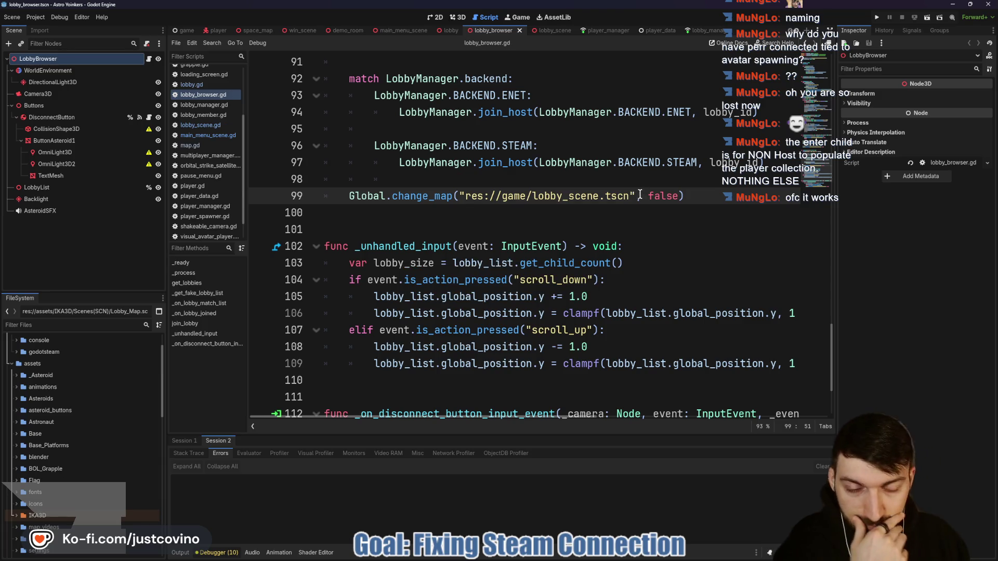
{"action": "scroll", "coordinate": [637, 243], "scroll_direction": "up", "scroll_amount": 2}
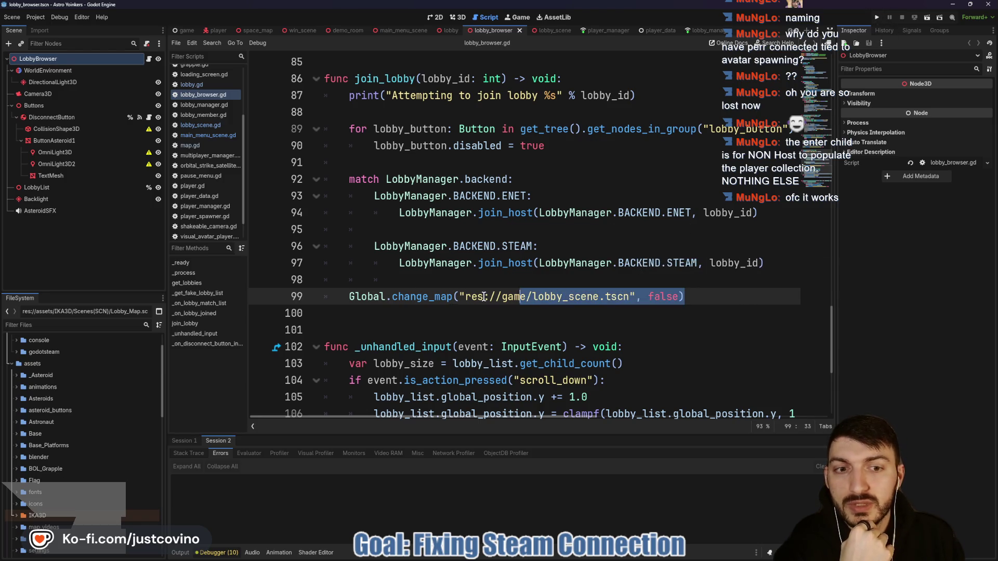
{"action": "left_click", "coordinate": [877, 17]}
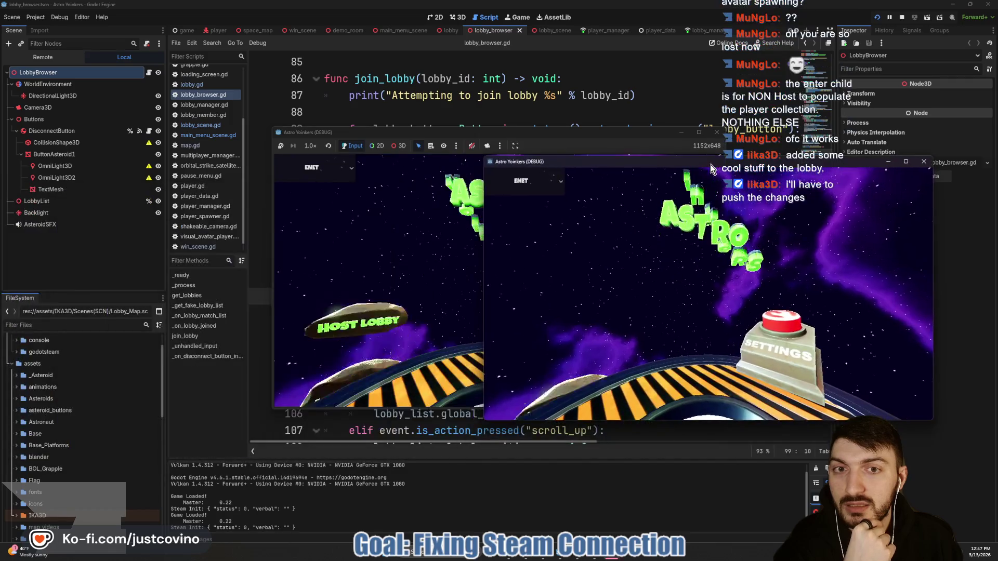
Reposition the left game window and host a lobby from it
{"action": "left_click_drag", "start_coordinate": [283, 135], "coordinate": [301, 140]}
{"action": "left_click", "coordinate": [111, 241]}
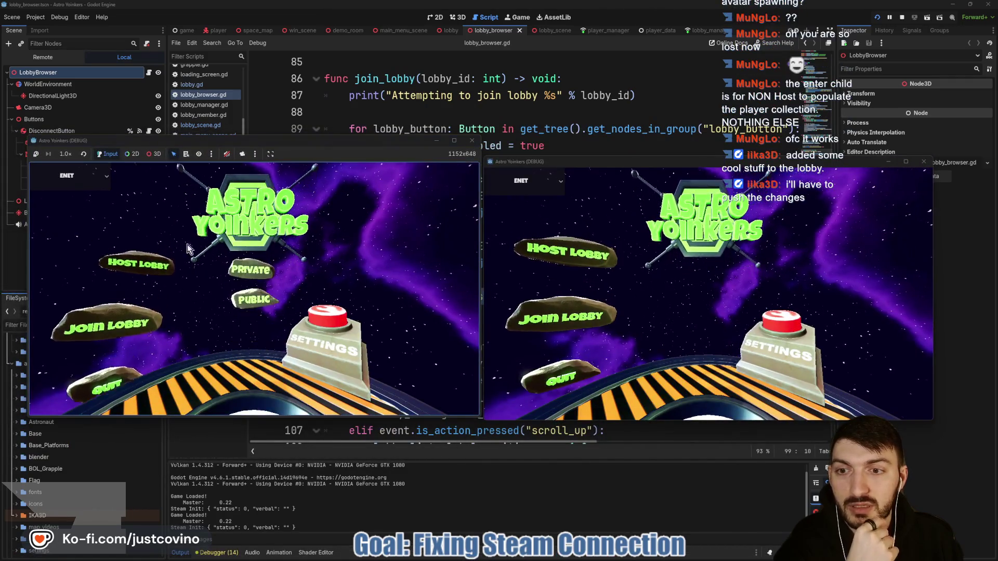
{"action": "left_click", "coordinate": [246, 269]}
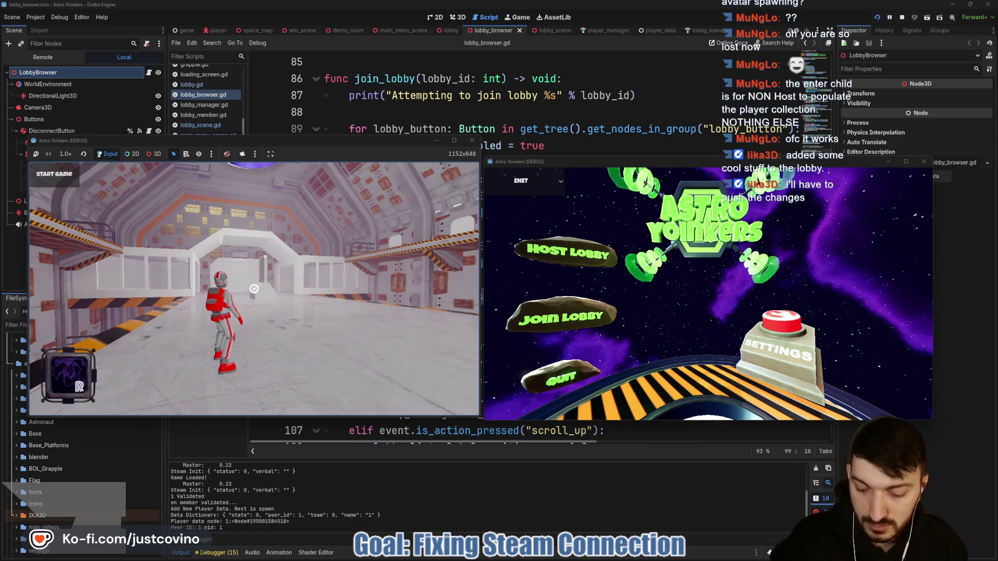
{"action": "left_click", "coordinate": [543, 559]}
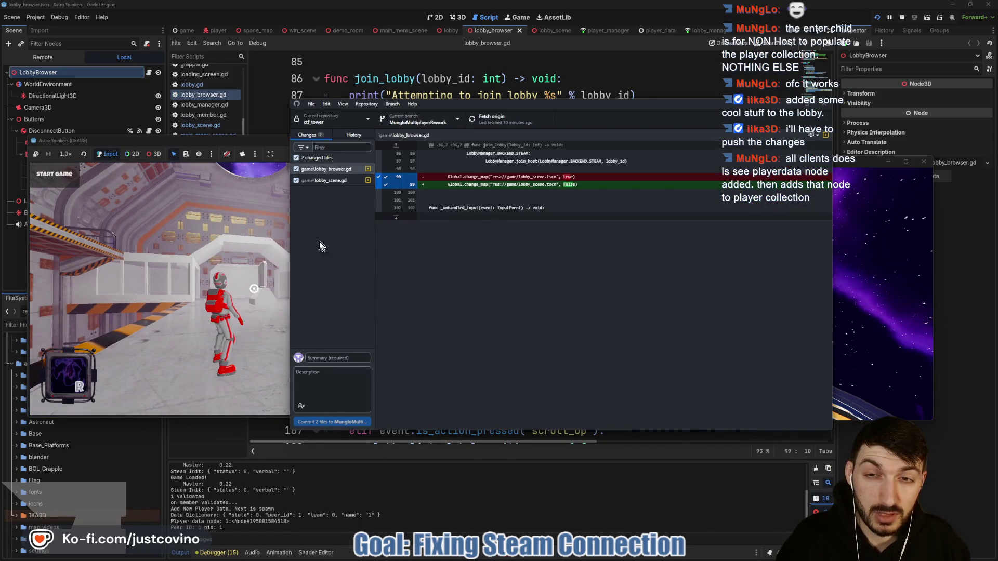
Commit the two scripts as 'switch off loading', push to origin, and return to the game windows
{"action": "type", "text": "swit"}
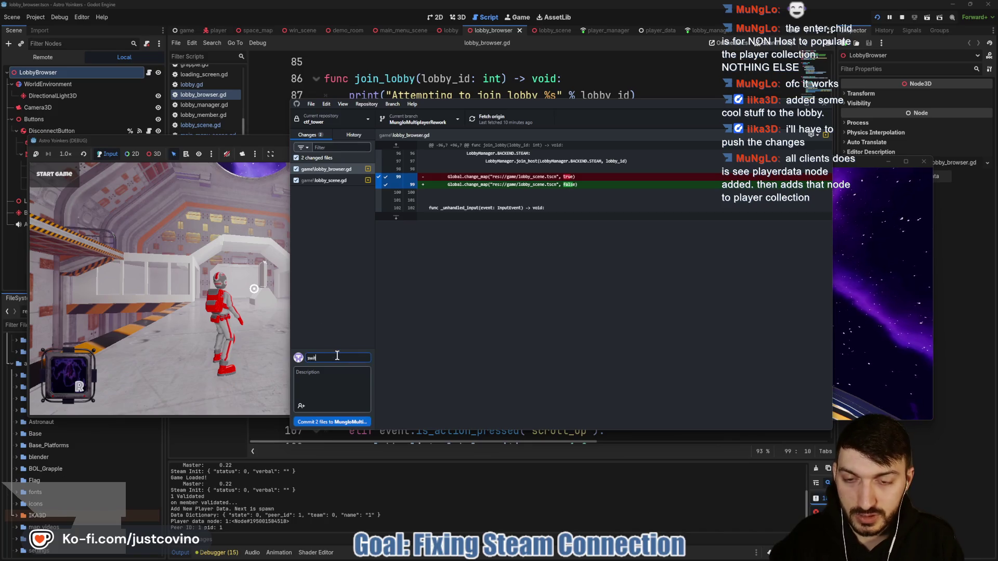
{"action": "type", "text": "ch off loading"}
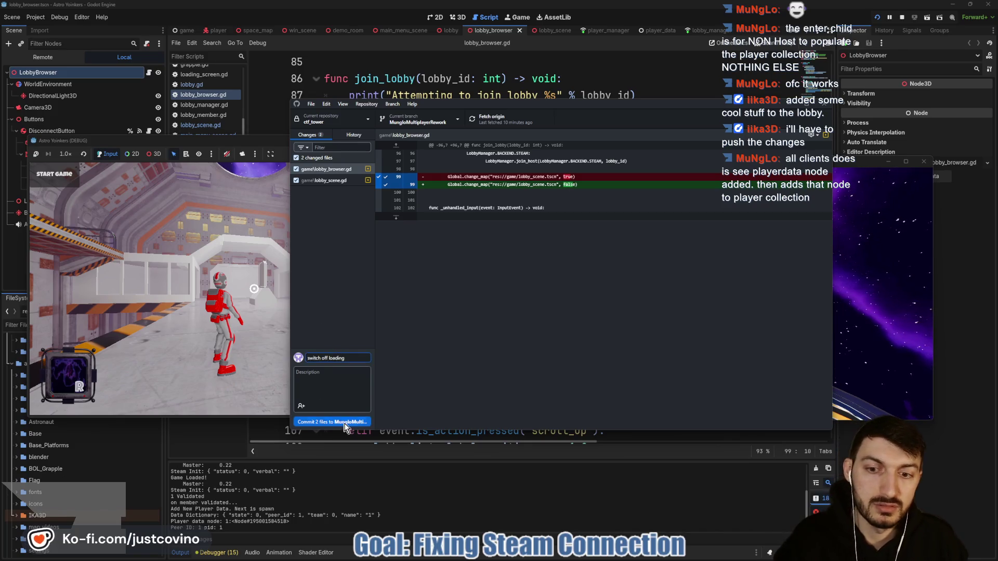
{"action": "left_click", "coordinate": [338, 422]}
{"action": "left_click", "coordinate": [686, 211]}
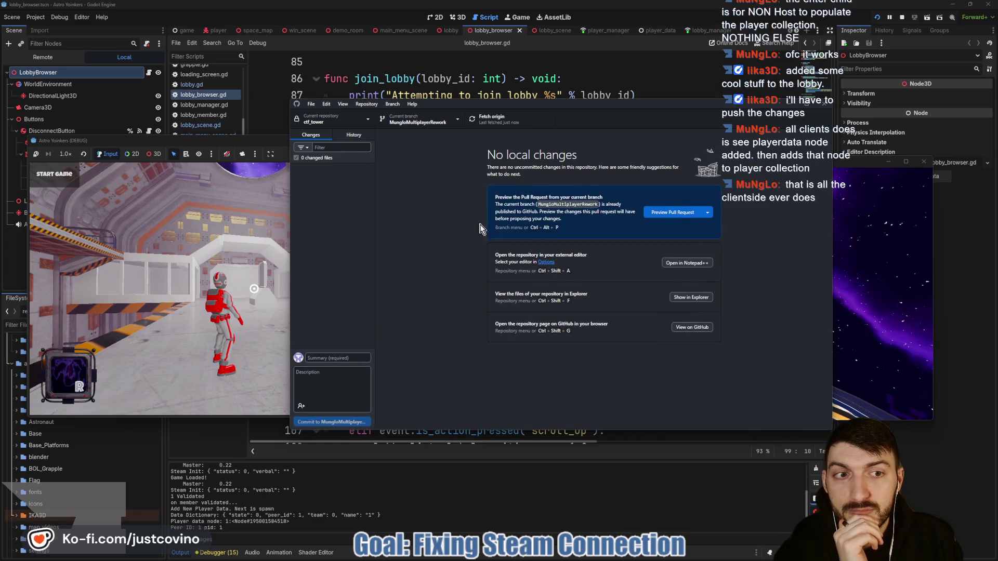
{"action": "left_click", "coordinate": [788, 110]}
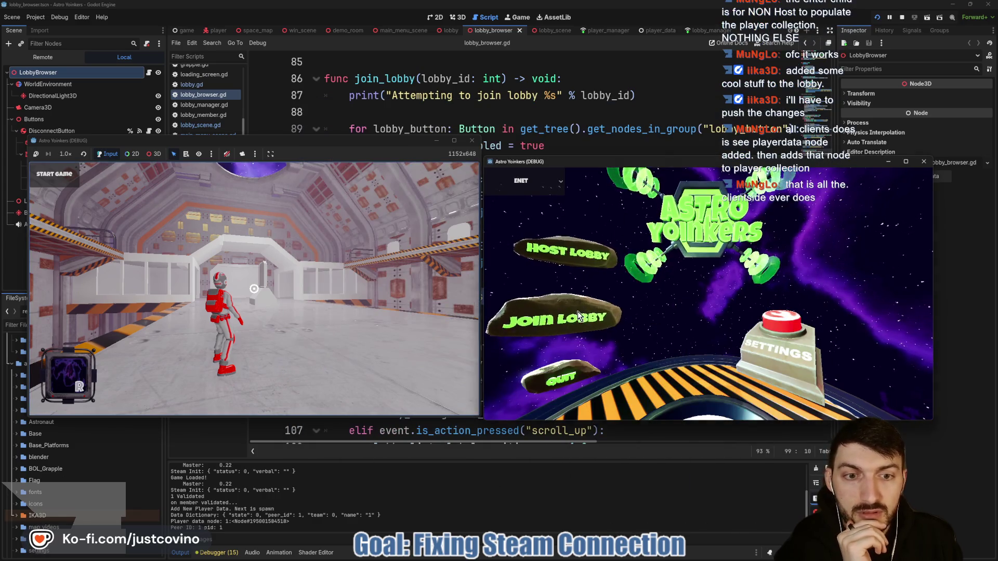
Join Fake Lobby 94 from the right instance and run the blue player forward with W
{"action": "left_click", "coordinate": [578, 310]}
{"action": "left_click", "coordinate": [728, 208]}
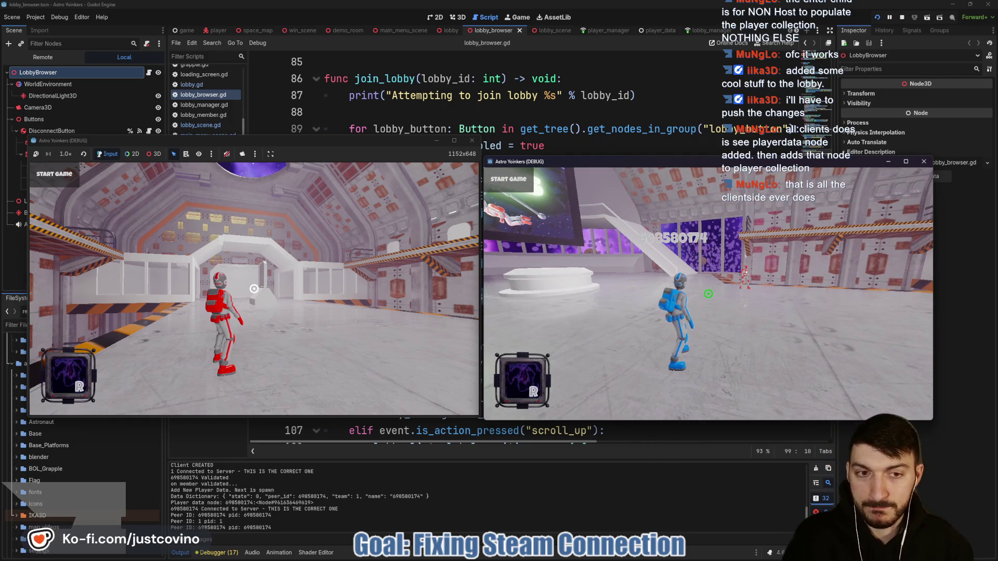
{"action": "key", "text": "w"}
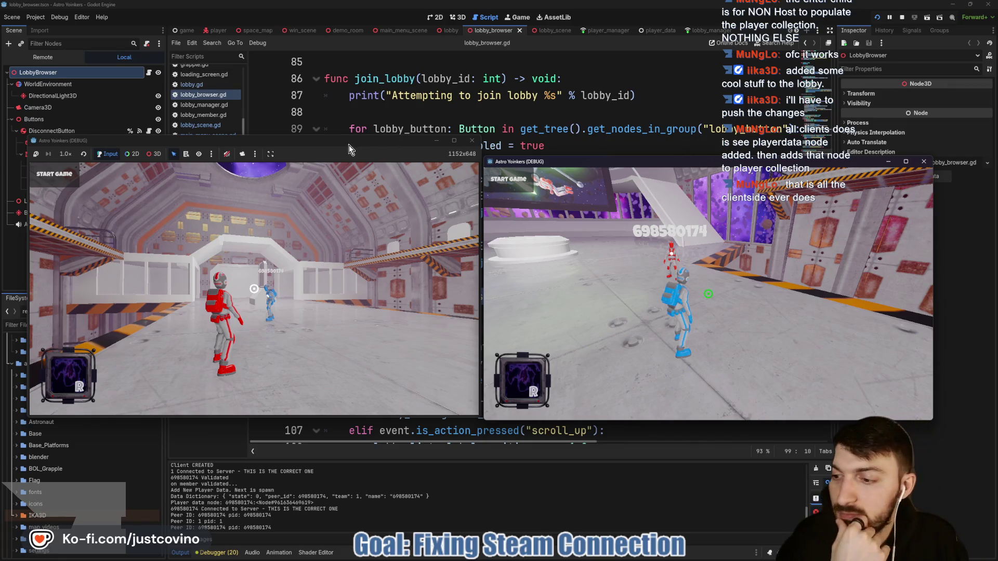
Walk the blue player around with WASD in the right window, then move the red player toward it in the left
{"action": "left_click", "coordinate": [641, 271]}
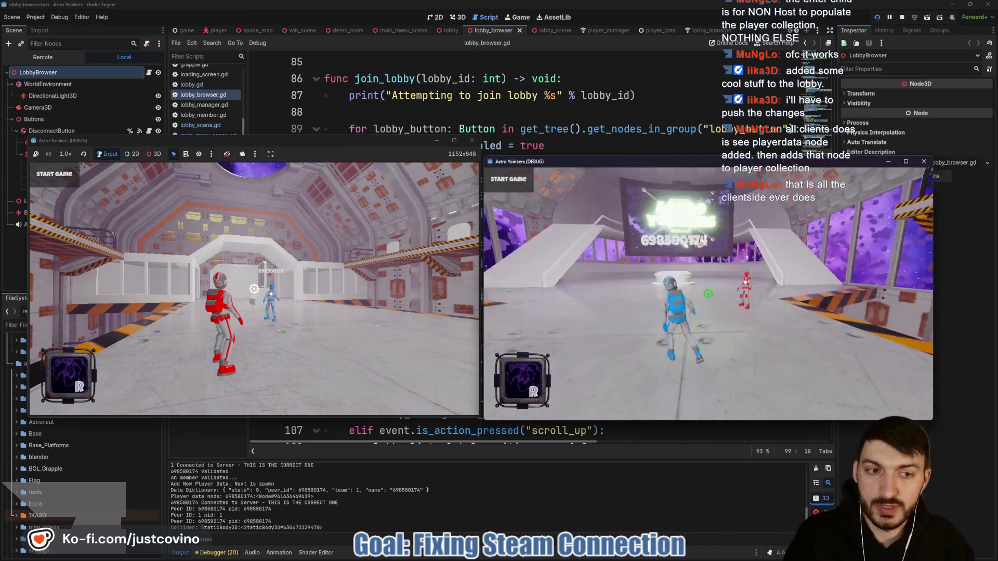
{"action": "key", "text": "w"}
{"action": "key", "text": "d"}
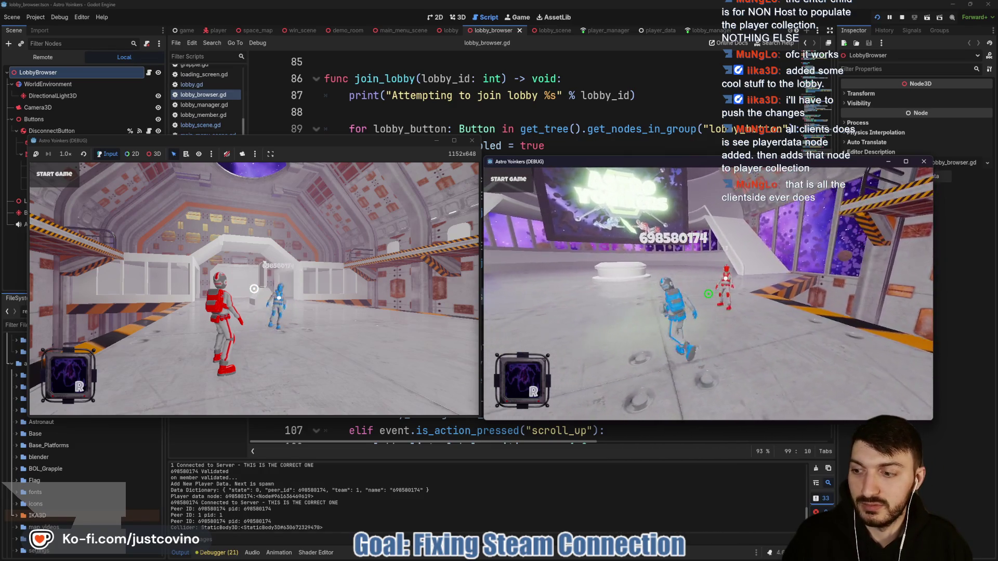
{"action": "key", "text": "w"}
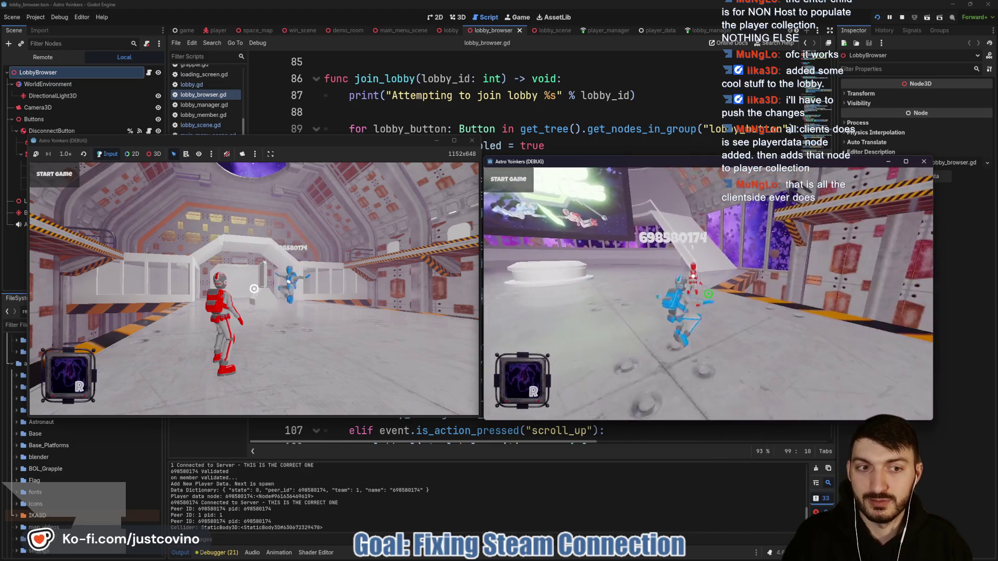
{"action": "key", "text": "s"}
{"action": "left_click", "coordinate": [323, 156]}
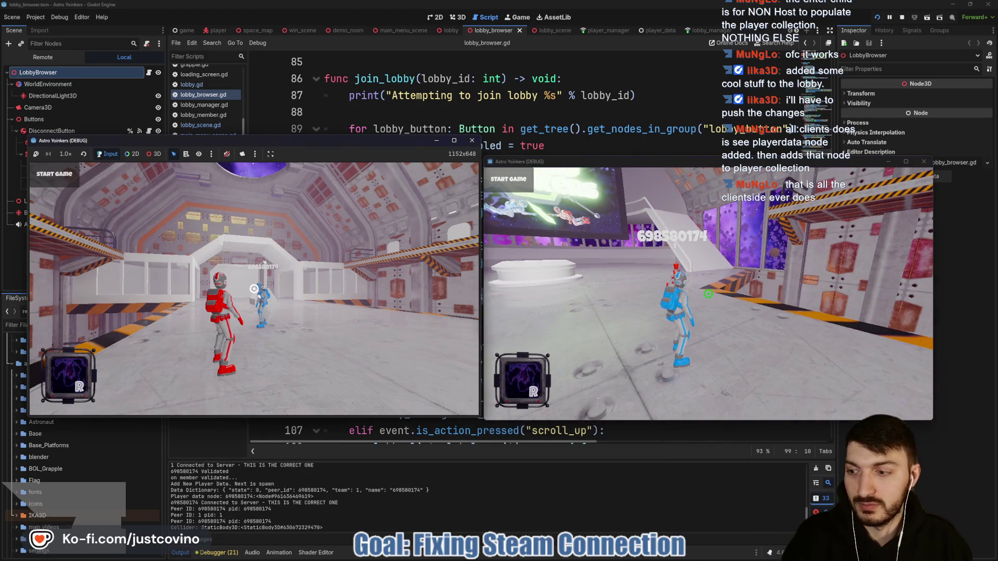
{"action": "key", "text": "w"}
{"action": "key", "text": "w"}
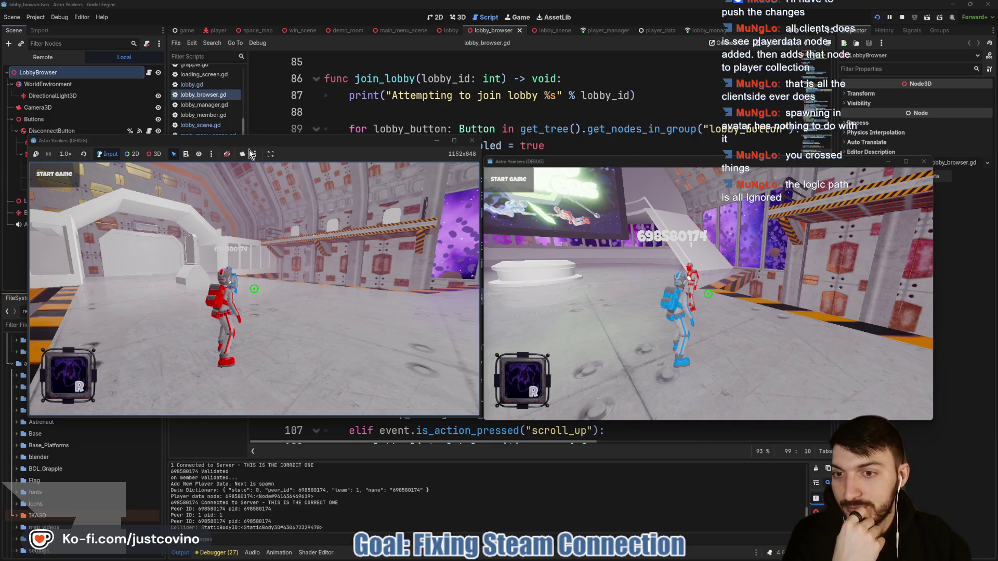
{"action": "left_click_drag", "start_coordinate": [348, 145], "coordinate": [350, 152]}
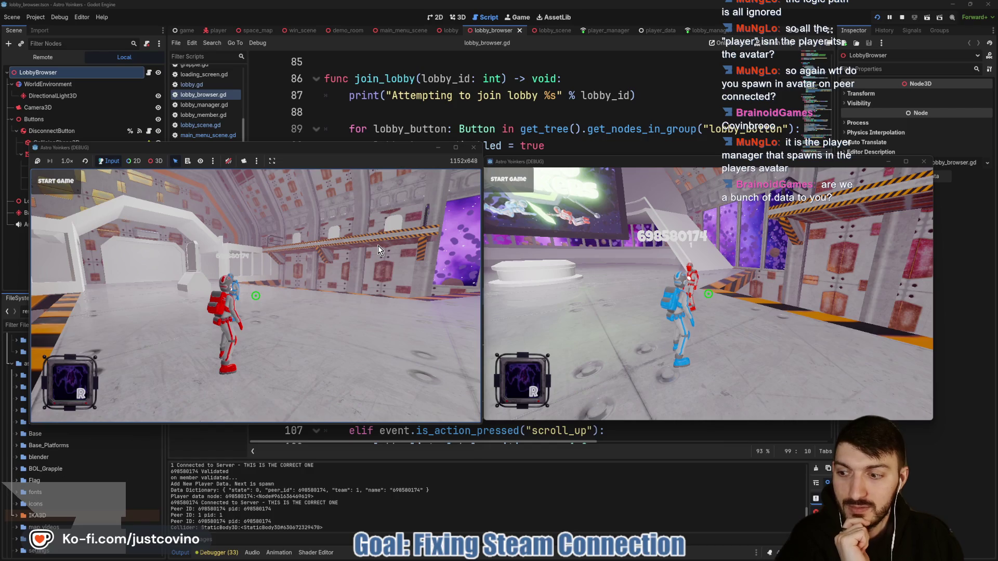
{"action": "left_click", "coordinate": [316, 291]}
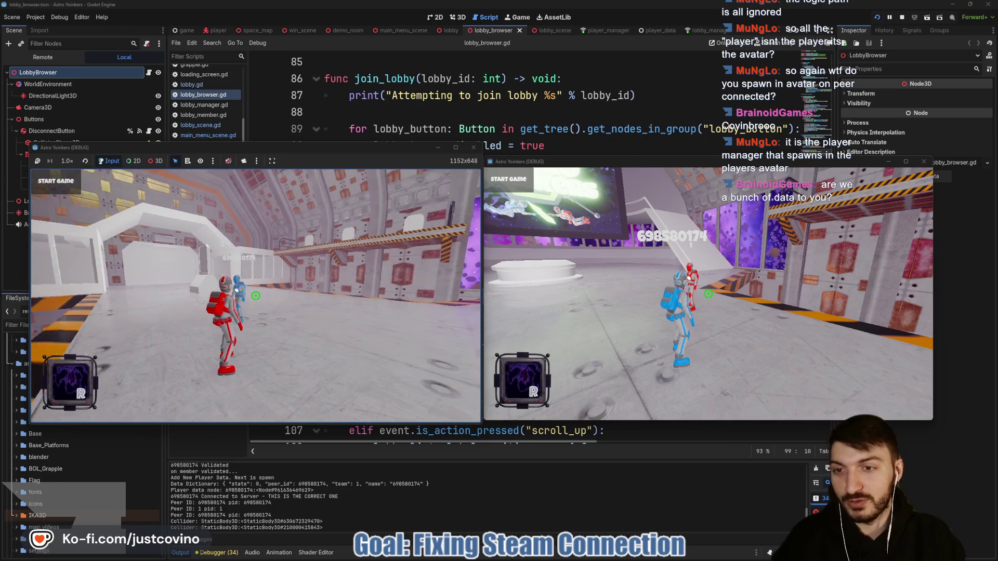
Walk and jump the red player once more, then stop both game instances with F8
{"action": "key", "text": "w"}
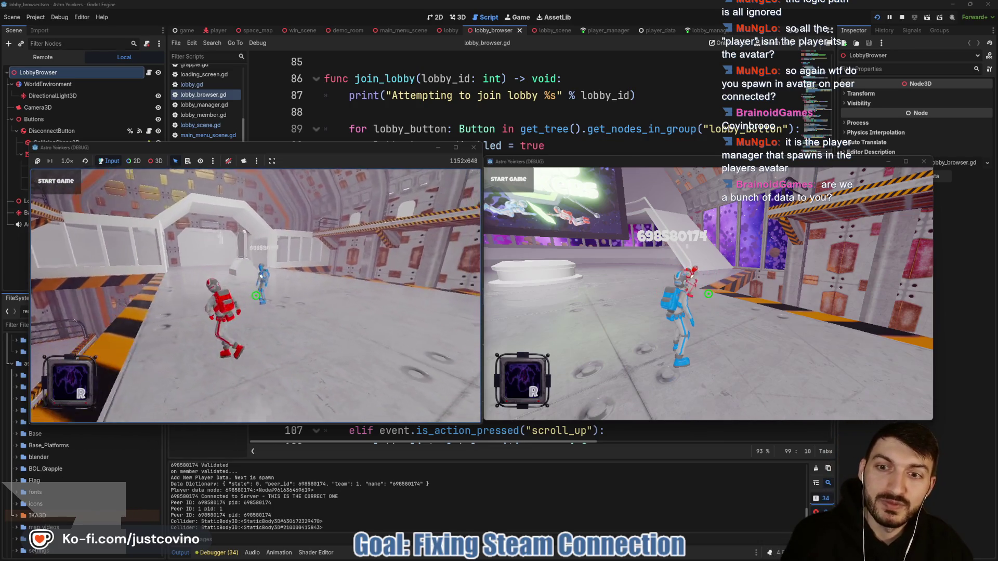
{"action": "key", "text": "w"}
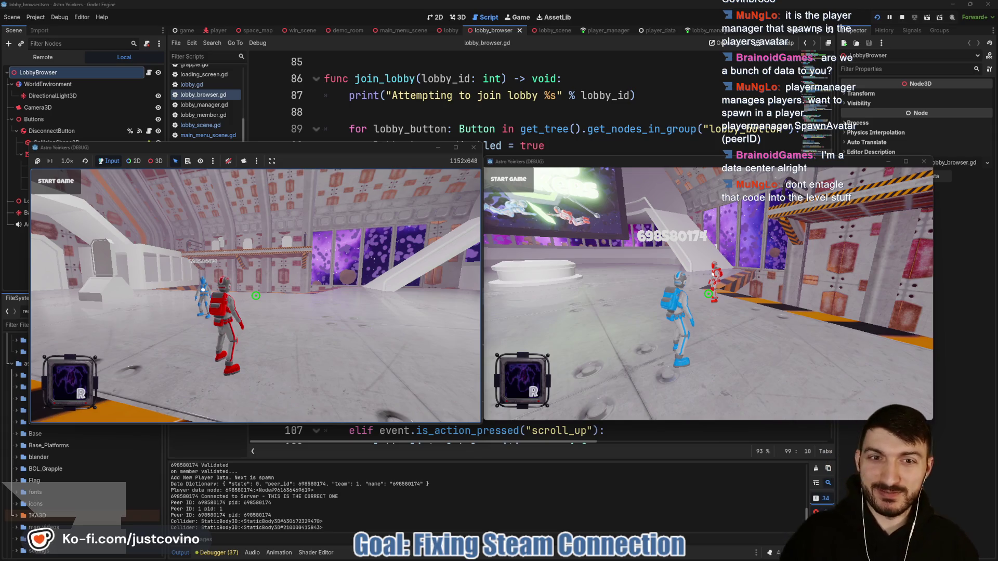
{"action": "mouse_move", "coordinate": [255, 296]}
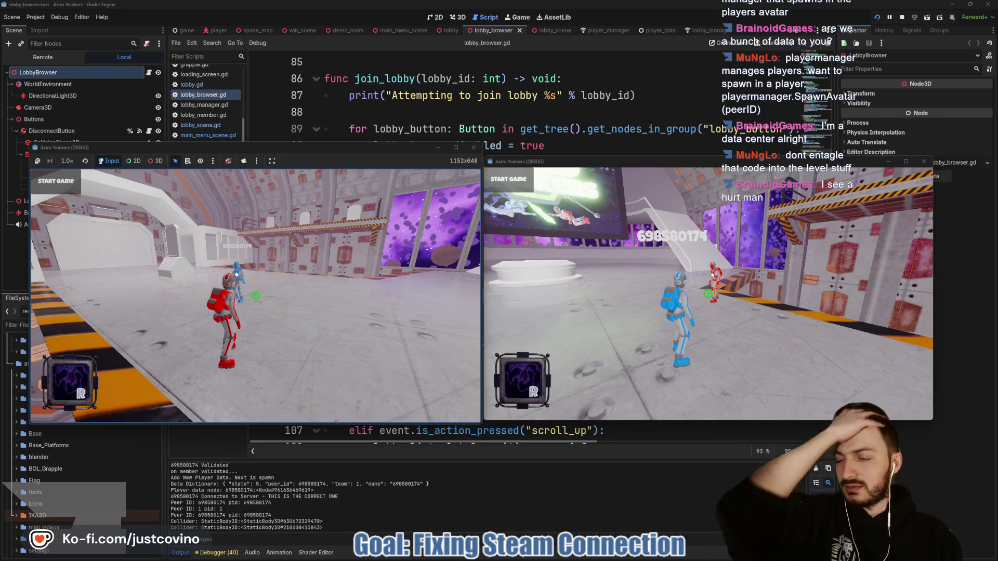
{"action": "key", "text": "F8"}
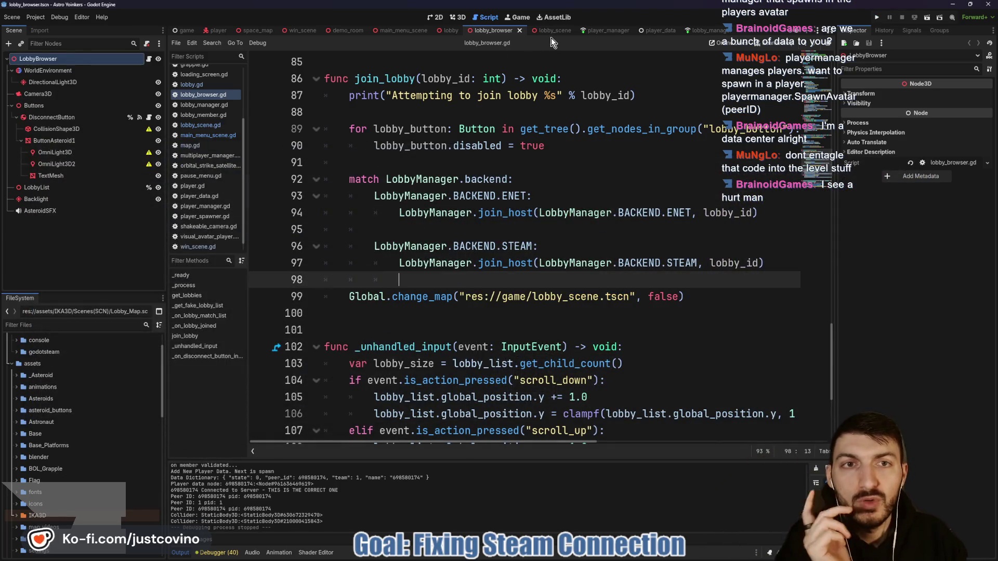
Glance at the PlayerData root node in player_data, then return to the player_manager.gd script
{"action": "left_click", "coordinate": [598, 30]}
{"action": "scroll", "coordinate": [481, 187], "scroll_direction": "up", "scroll_amount": 2}
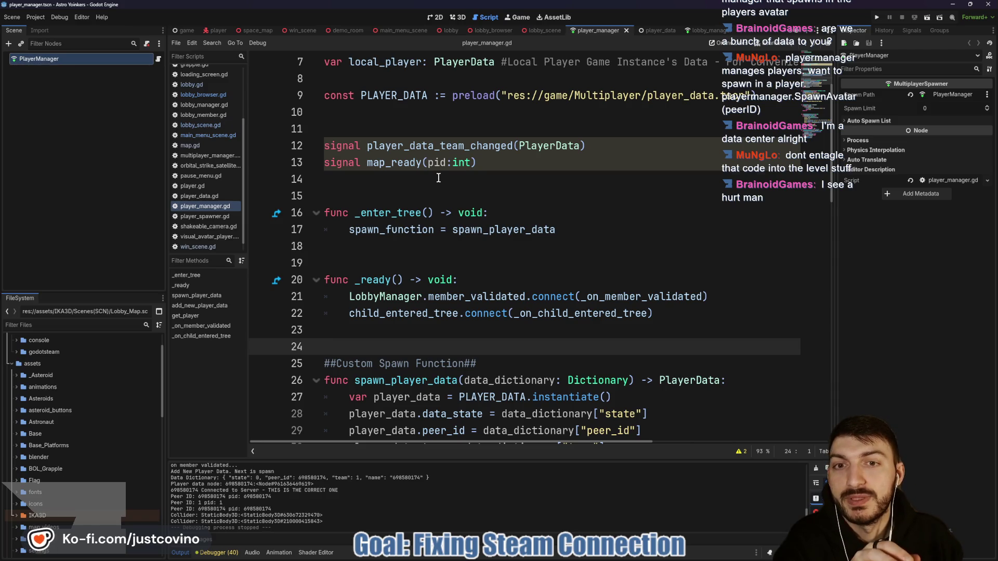
{"action": "left_click", "coordinate": [652, 31]}
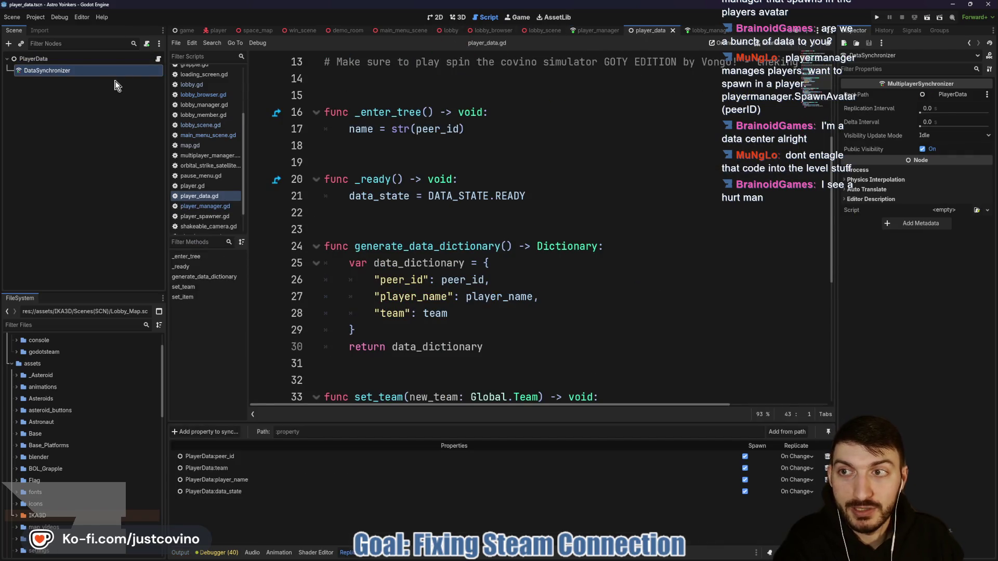
{"action": "left_click", "coordinate": [60, 60]}
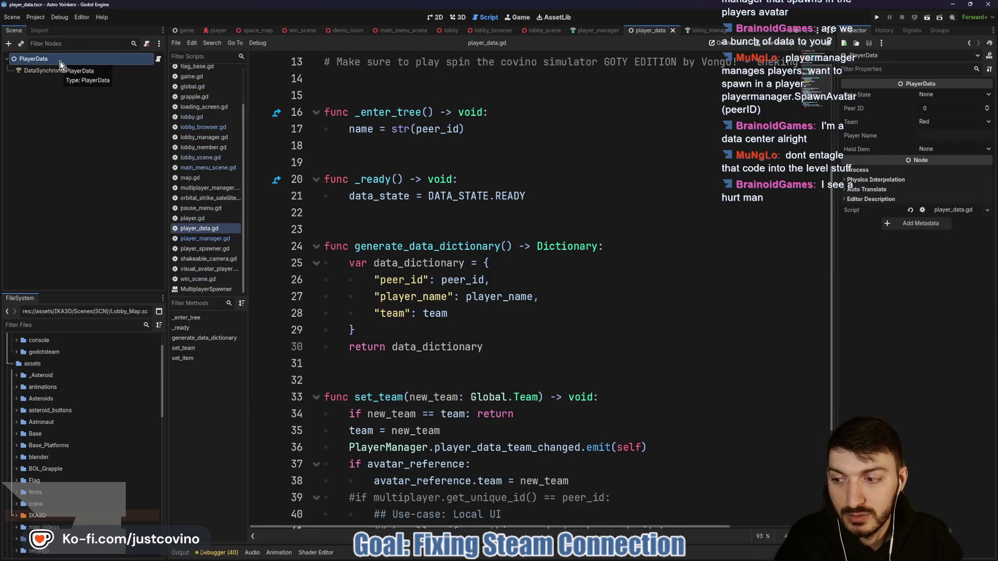
{"action": "left_click", "coordinate": [597, 32]}
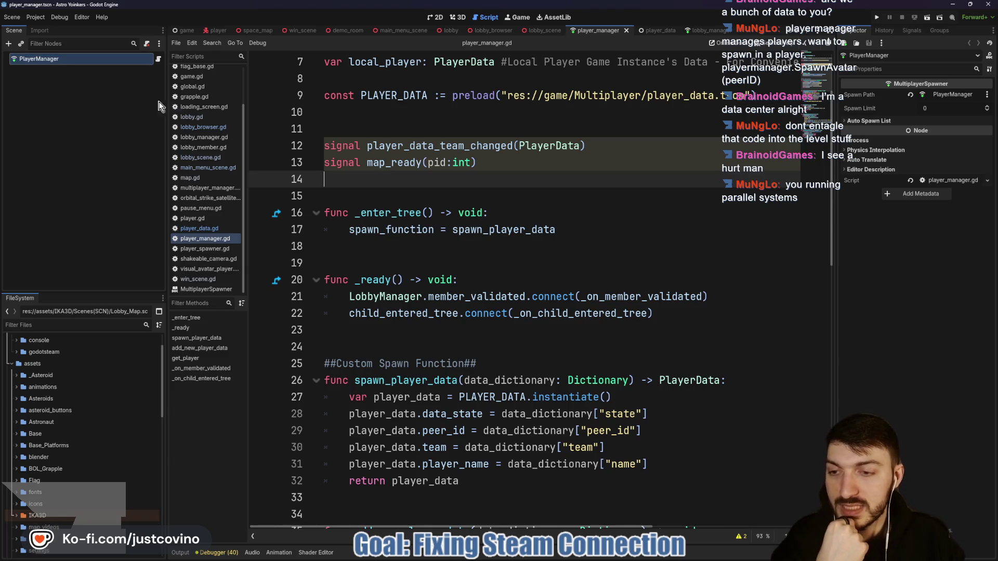
Read through player_manager.gd's spawn_player_data and lookup functions and their docs, then open lobby_scene.gd
{"action": "left_click", "coordinate": [383, 198]}
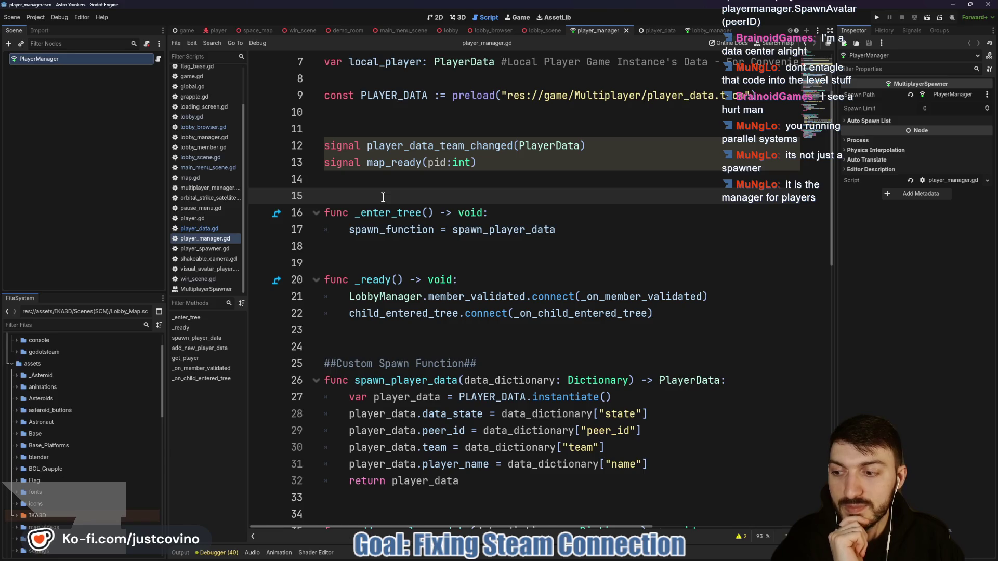
{"action": "scroll", "coordinate": [541, 235], "scroll_direction": "down", "scroll_amount": 9}
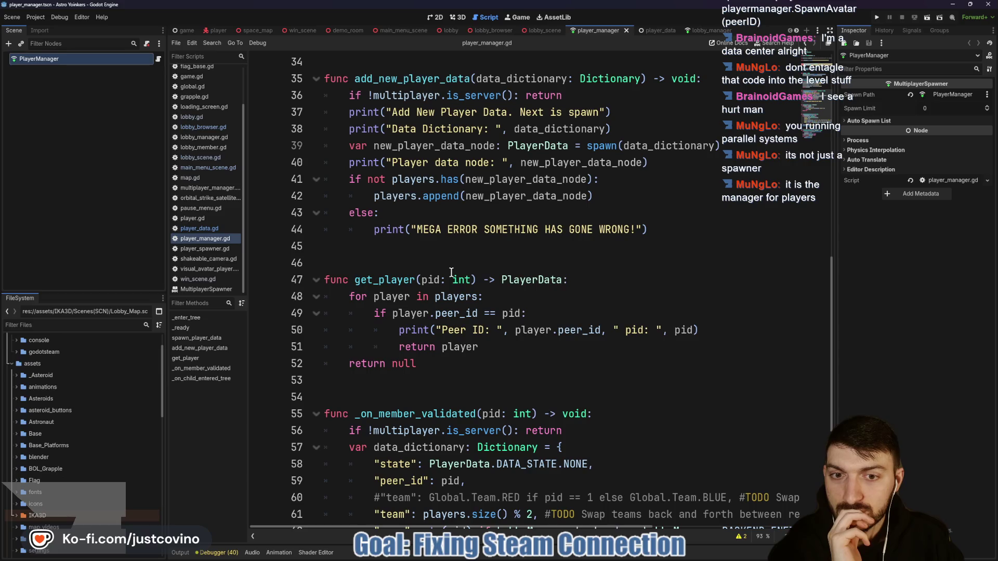
{"action": "mouse_move", "coordinate": [461, 280]}
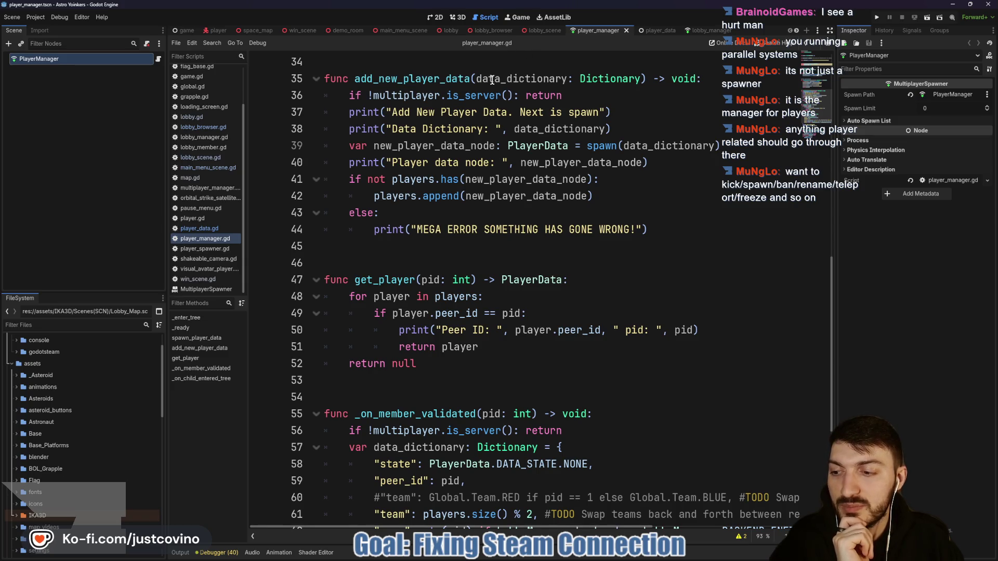
{"action": "mouse_move", "coordinate": [487, 89]}
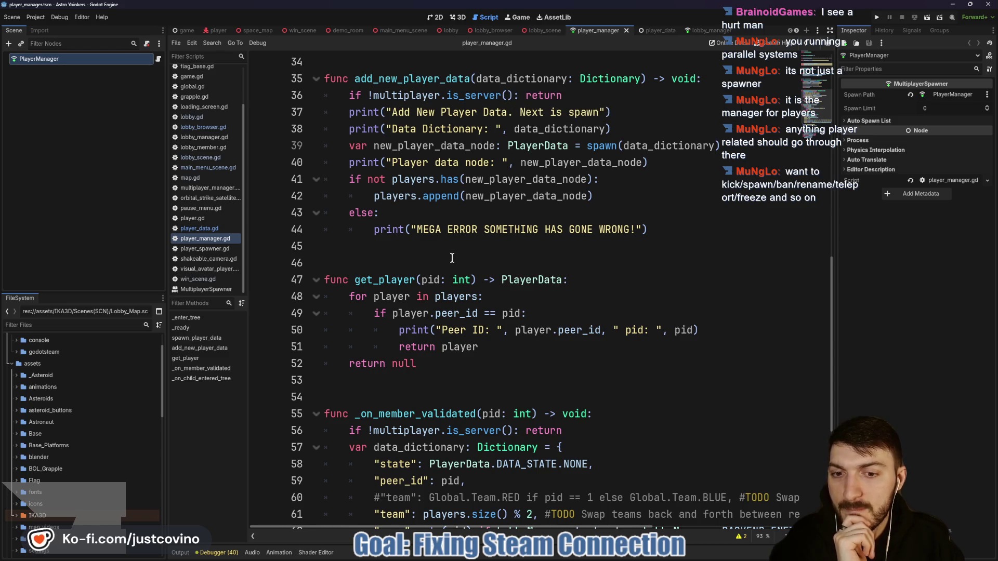
{"action": "scroll", "coordinate": [451, 257], "scroll_direction": "down", "scroll_amount": 5}
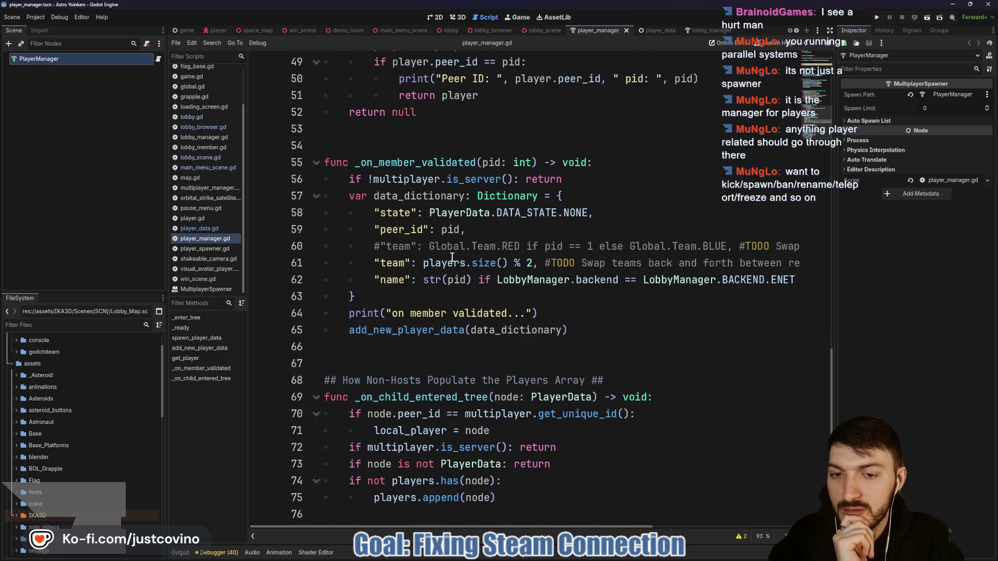
{"action": "scroll", "coordinate": [452, 256], "scroll_direction": "up", "scroll_amount": 7}
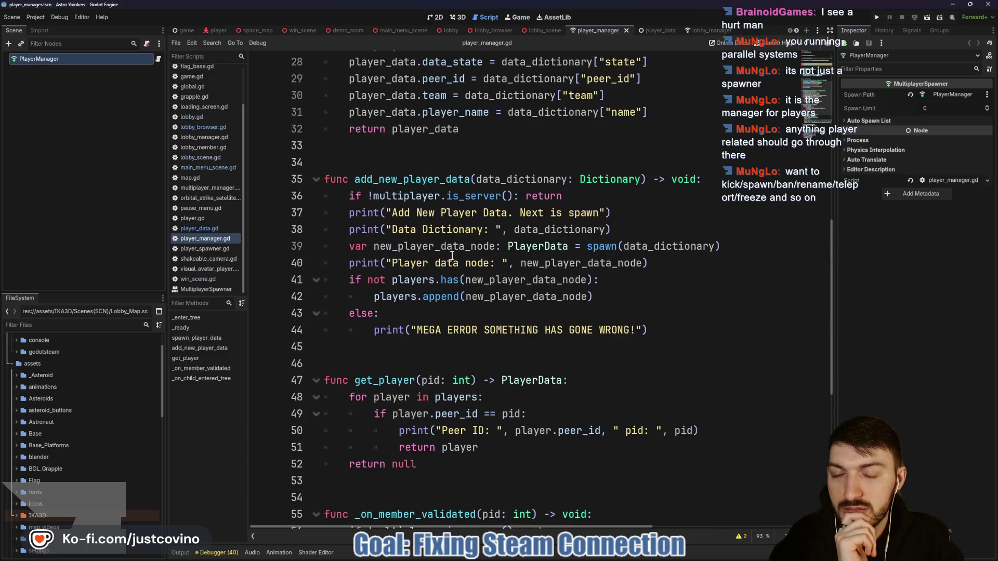
{"action": "scroll", "coordinate": [451, 256], "scroll_direction": "up", "scroll_amount": 5}
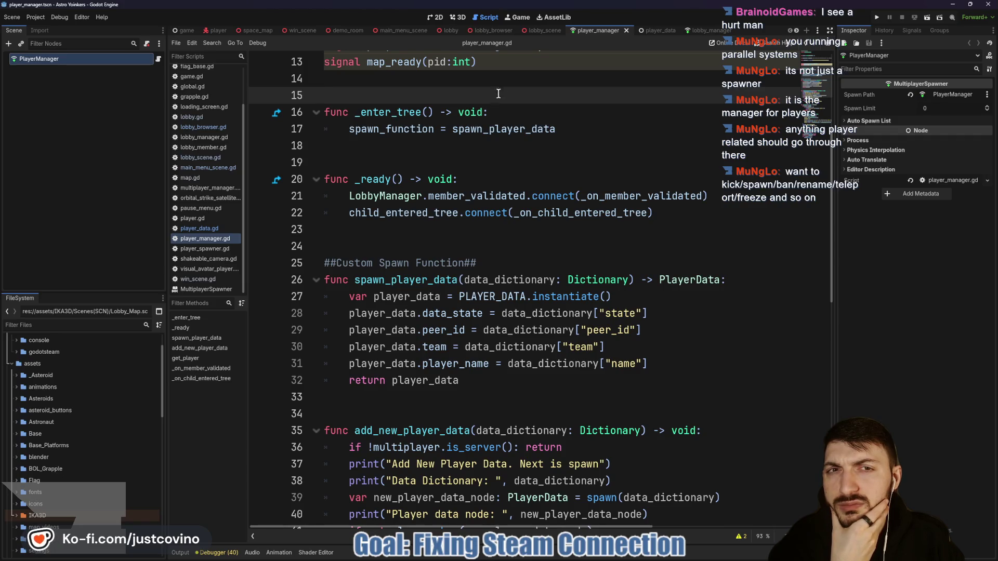
{"action": "left_click", "coordinate": [550, 32]}
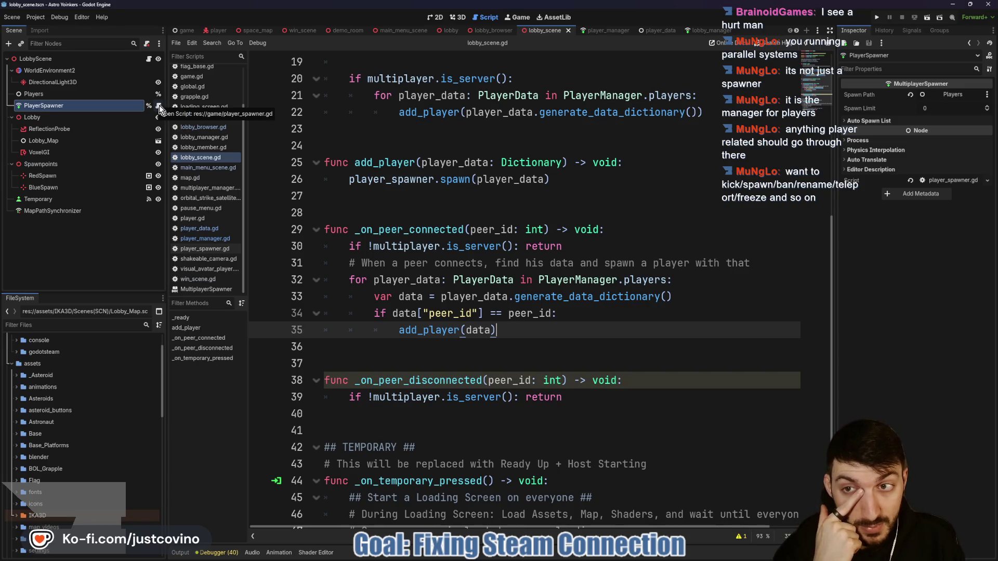
Open player_spawner.gd from the PlayerSpawner node to read spawn_player, then return to player_manager.gd
{"action": "left_click", "coordinate": [159, 105]}
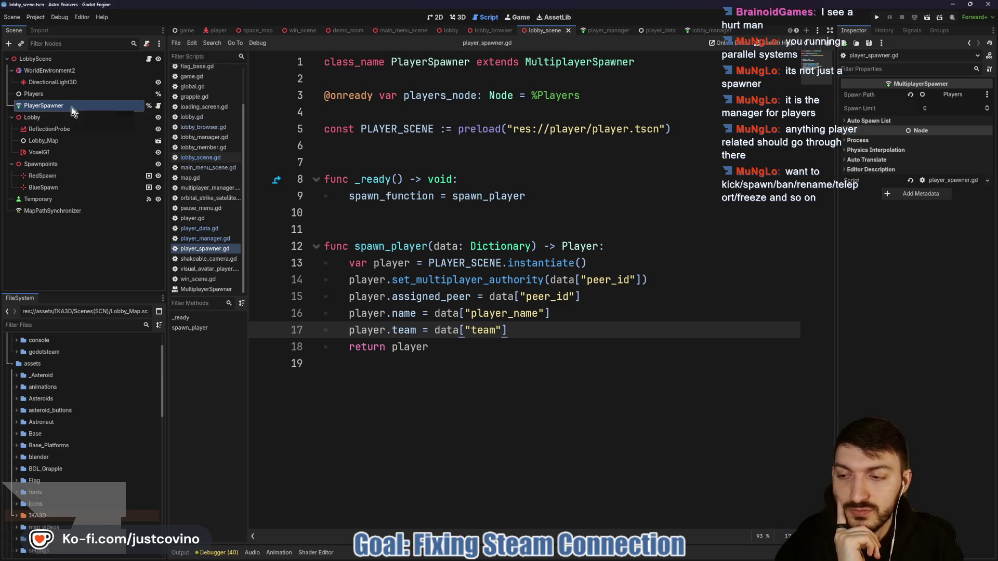
{"action": "left_click", "coordinate": [600, 32]}
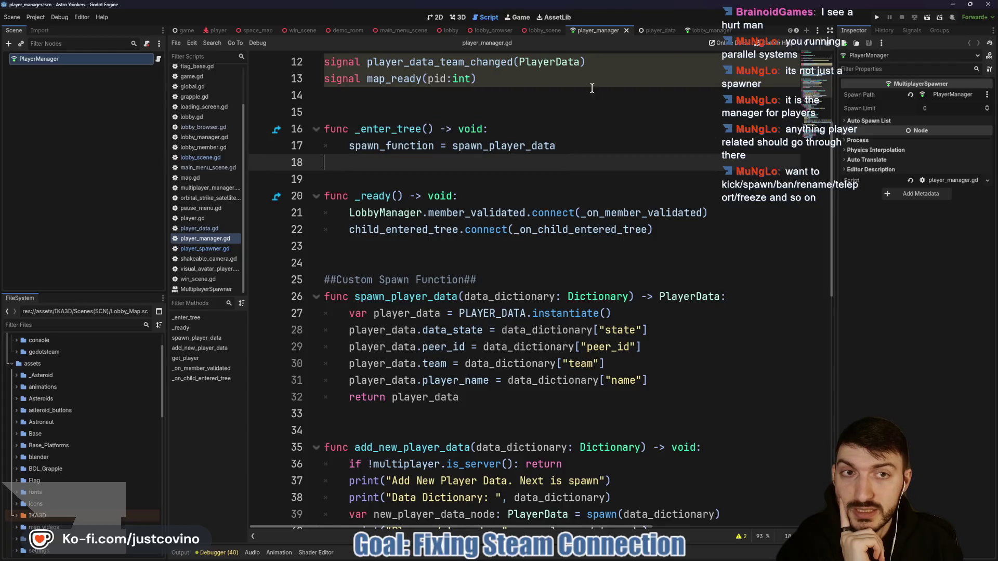
Review PlayerData's exported fields, highlighting the held_item declaration on line 9, then open player.gd
{"action": "left_click", "coordinate": [657, 32]}
{"action": "scroll", "coordinate": [487, 258], "scroll_direction": "up", "scroll_amount": 4}
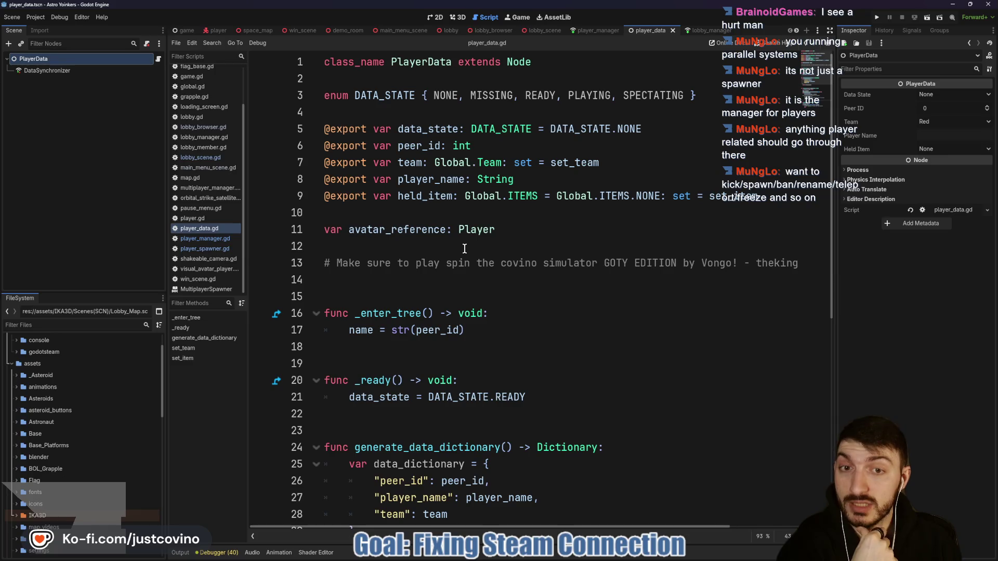
{"action": "left_click_drag", "start_coordinate": [771, 197], "coordinate": [281, 199]}
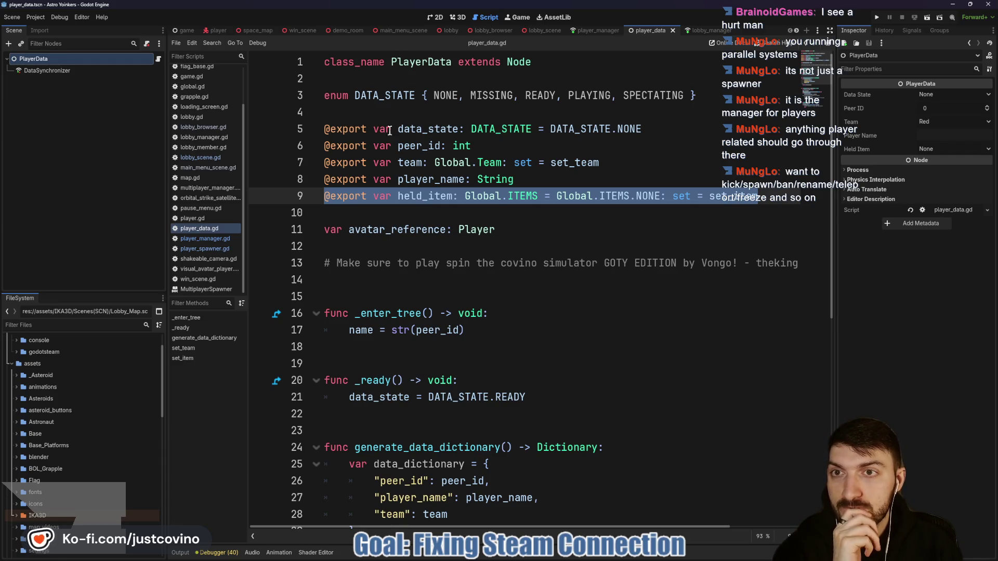
{"action": "left_click", "coordinate": [217, 30]}
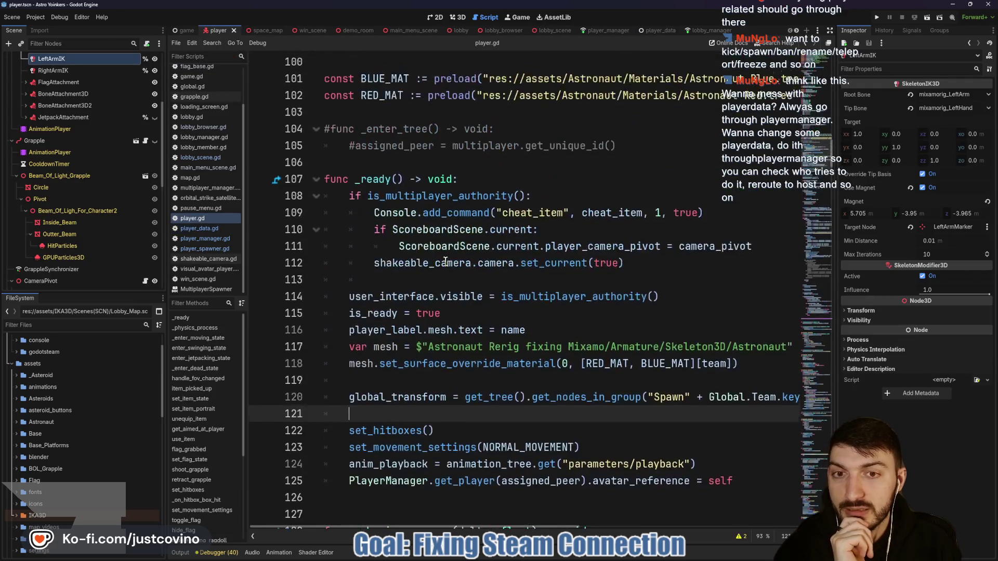
{"action": "scroll", "coordinate": [445, 262], "scroll_direction": "down", "scroll_amount": 6}
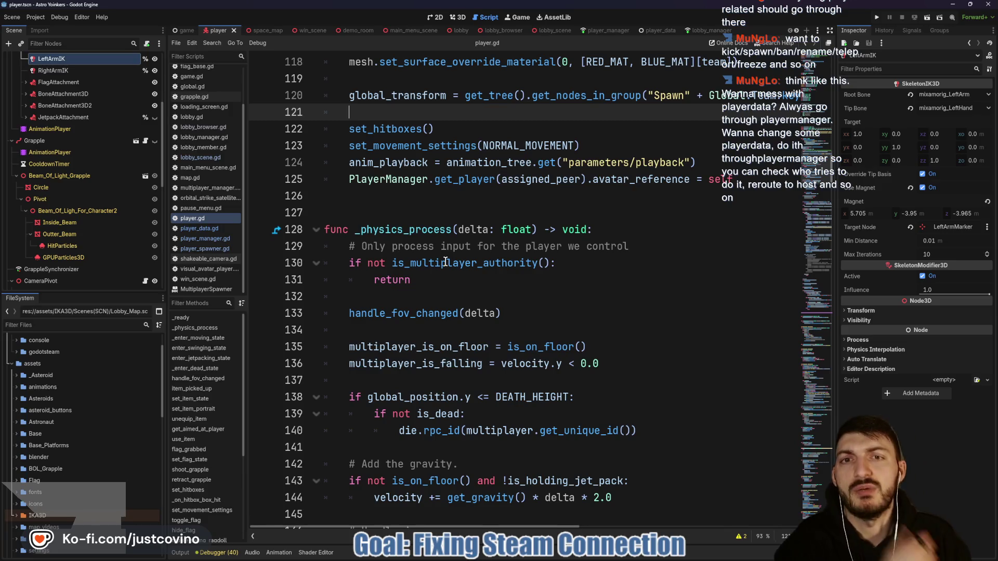
{"action": "scroll", "coordinate": [409, 234], "scroll_direction": "up", "scroll_amount": 4}
{"action": "scroll", "coordinate": [410, 234], "scroll_direction": "up", "scroll_amount": 15}
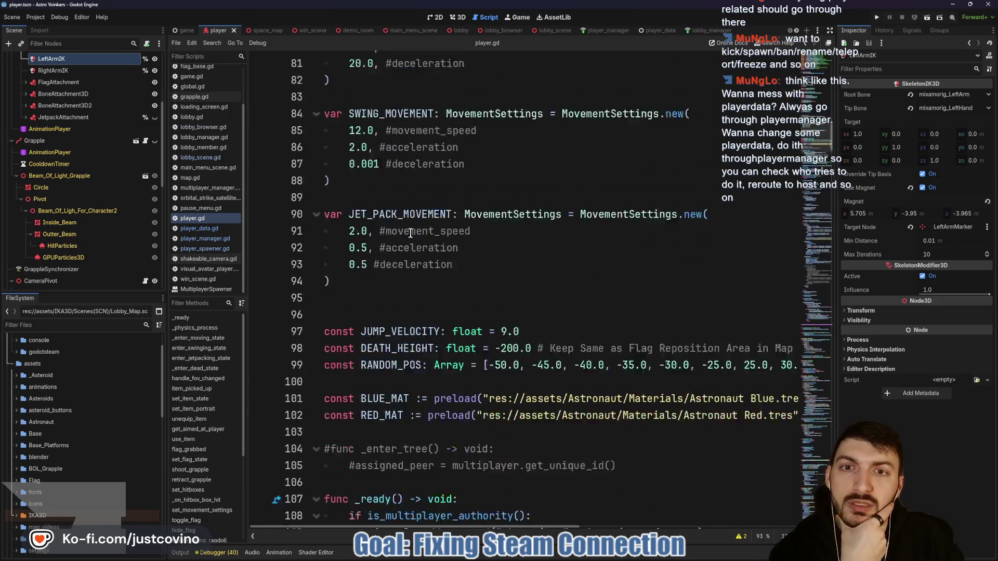
{"action": "scroll", "coordinate": [422, 237], "scroll_direction": "up", "scroll_amount": 10}
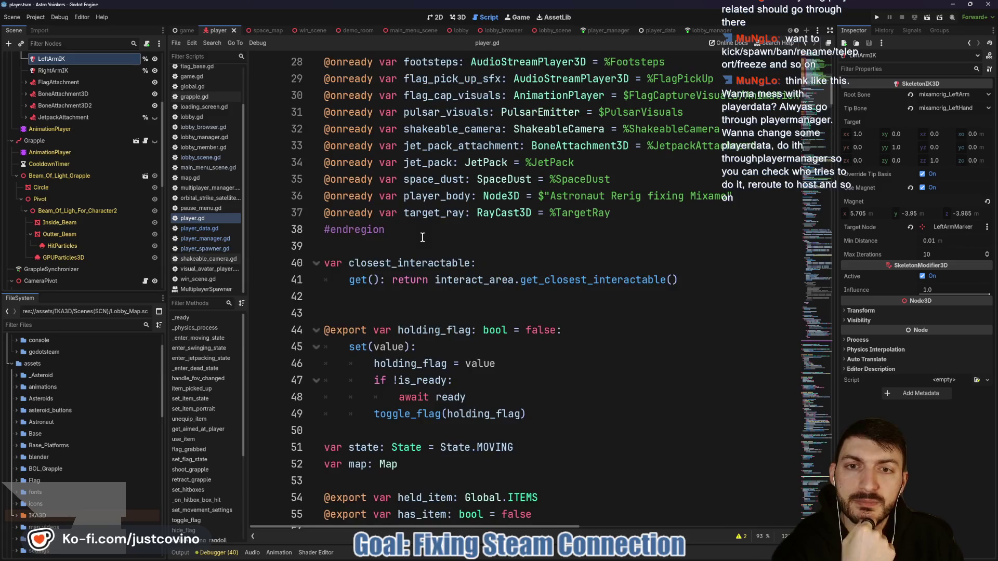
{"action": "left_click", "coordinate": [316, 280]}
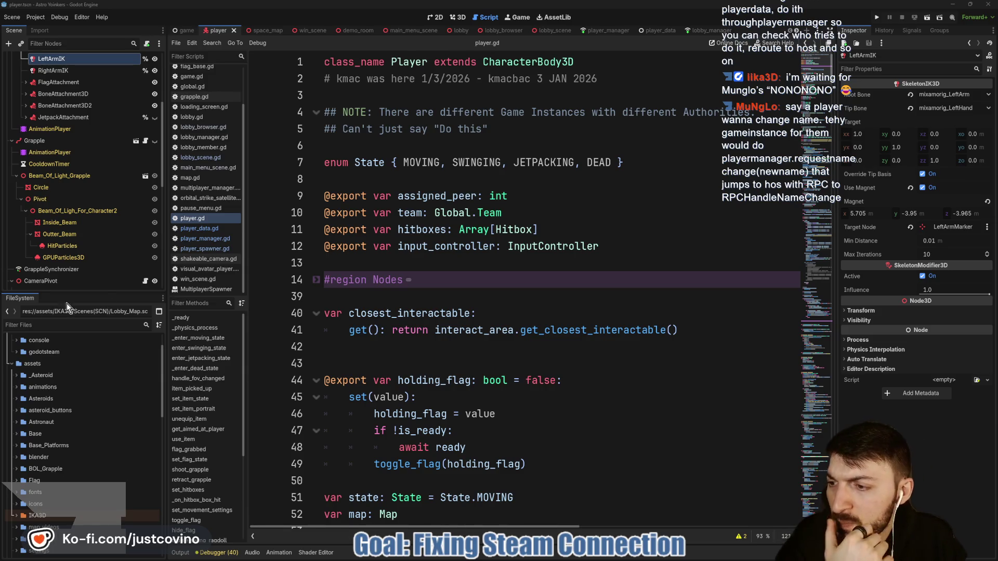
Place the cursor on line 13 of player.gd, then switch back to the player_manager script
{"action": "left_click", "coordinate": [498, 270]}
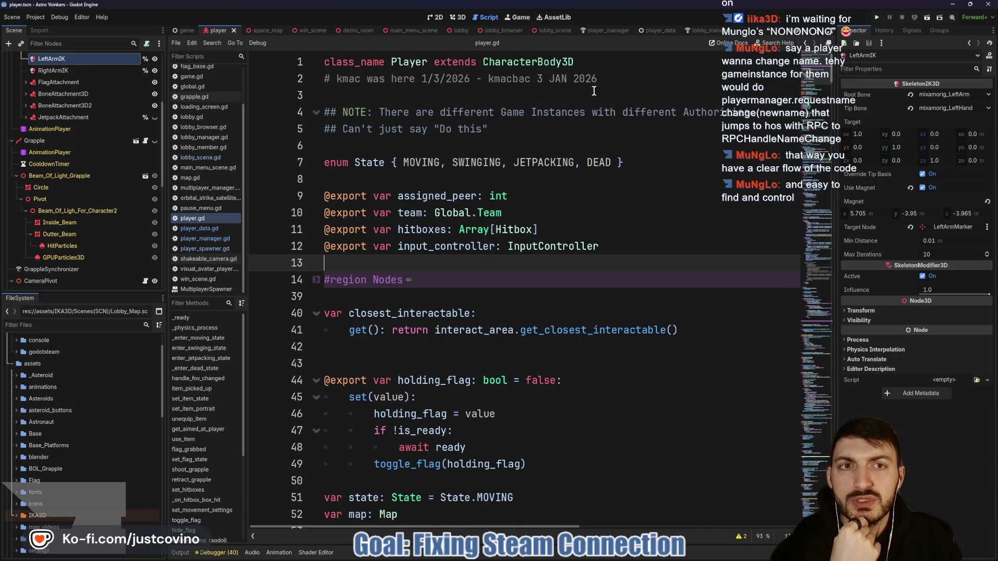
{"action": "left_click", "coordinate": [607, 30]}
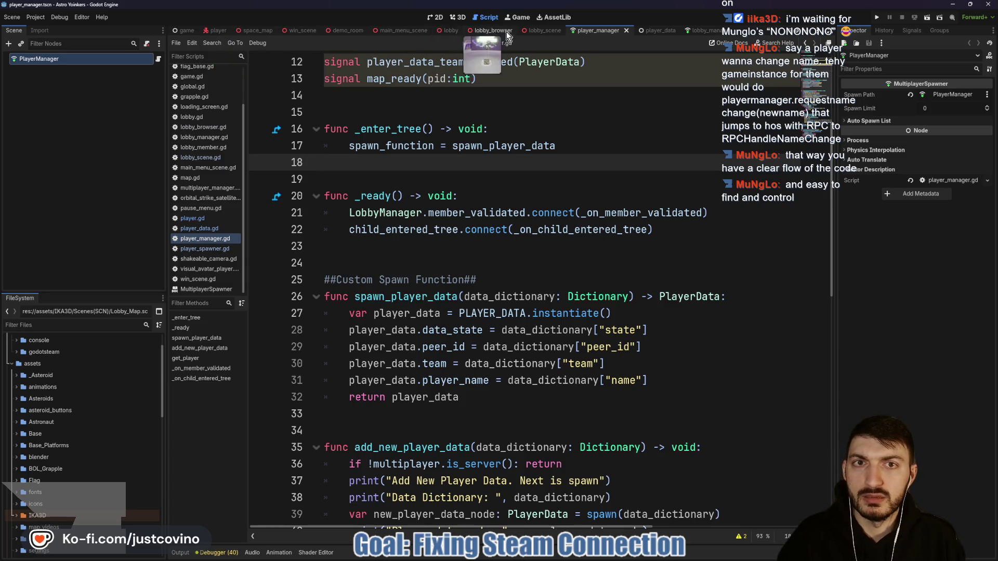
Open player_spawner.gd from the lobby scene and highlight spawn_player's setup lines 14–17
{"action": "left_click", "coordinate": [544, 31]}
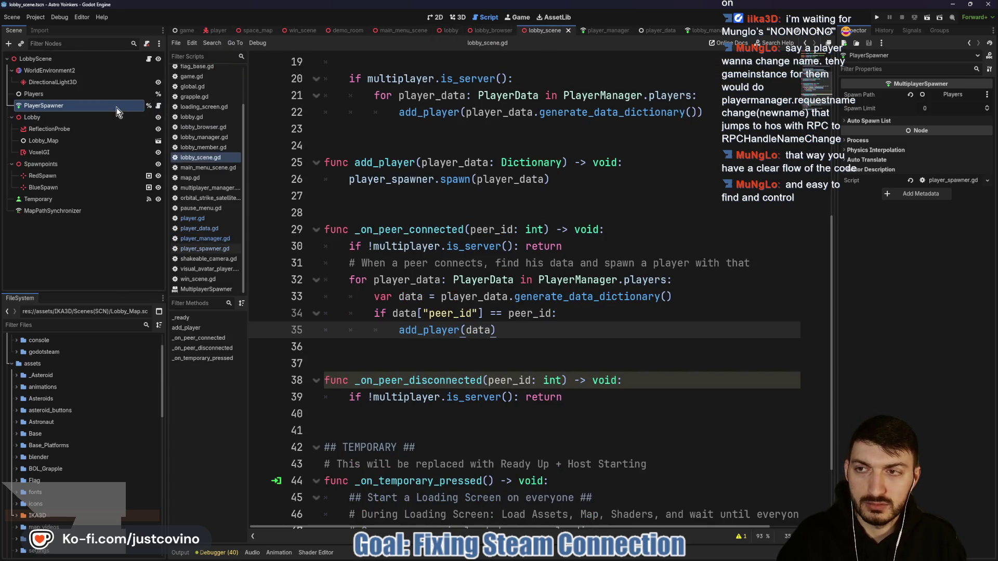
{"action": "left_click", "coordinate": [159, 105]}
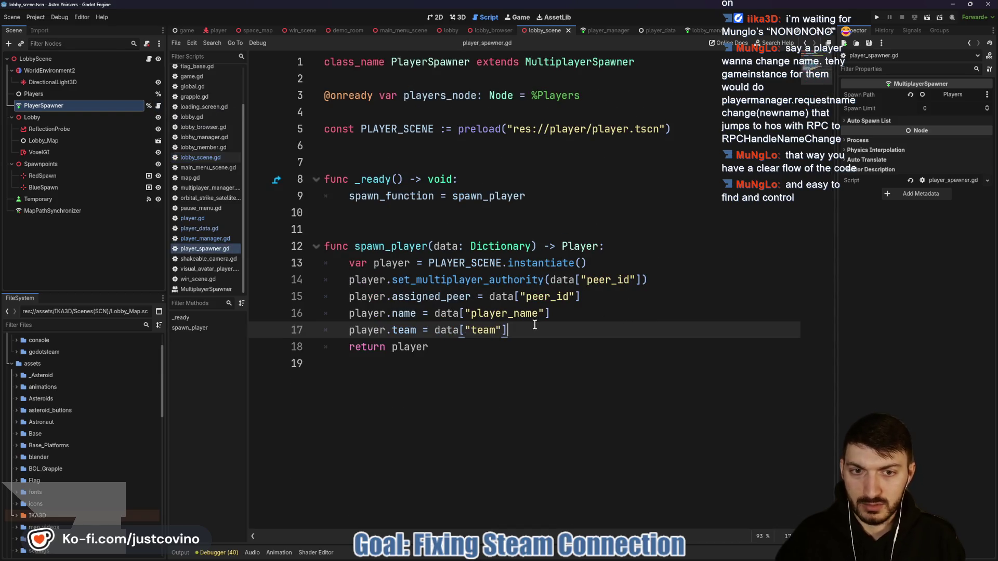
{"action": "left_click_drag", "start_coordinate": [534, 326], "coordinate": [347, 279]}
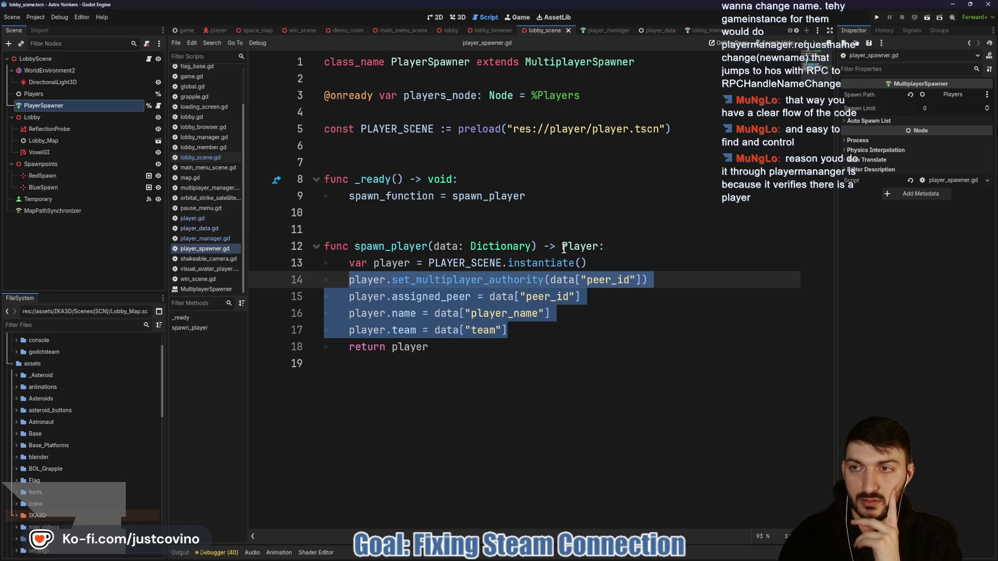
{"action": "left_click", "coordinate": [150, 58]}
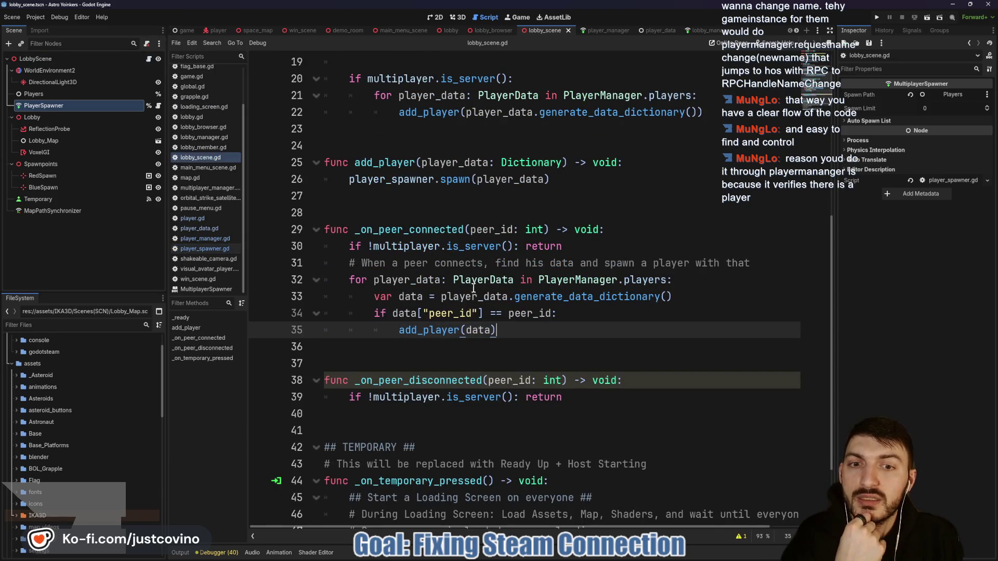
{"action": "scroll", "coordinate": [483, 333], "scroll_direction": "down", "scroll_amount": 1}
{"action": "double_click", "coordinate": [436, 279]}
{"action": "scroll", "coordinate": [562, 300], "scroll_direction": "up", "scroll_amount": 2}
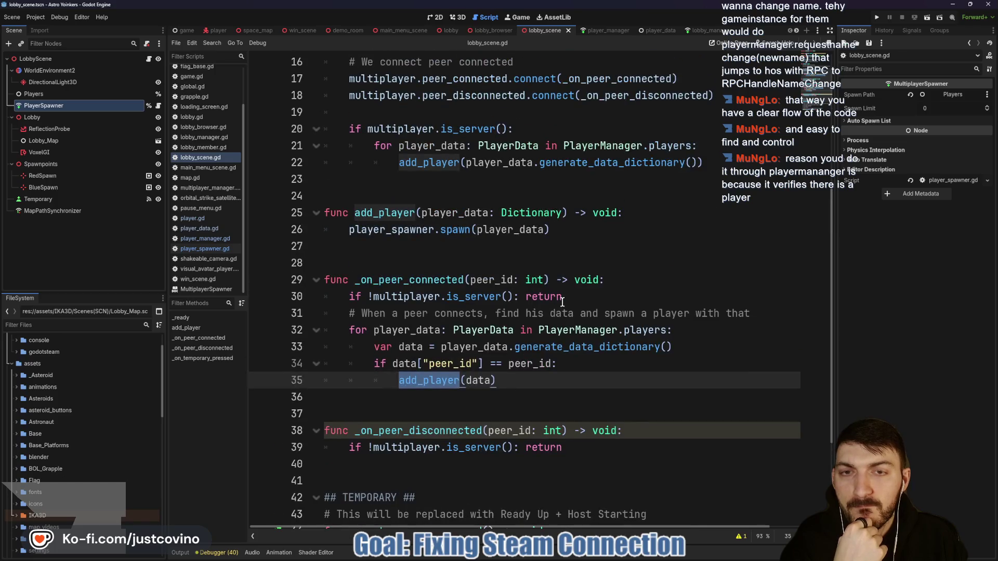
{"action": "left_click", "coordinate": [577, 364]}
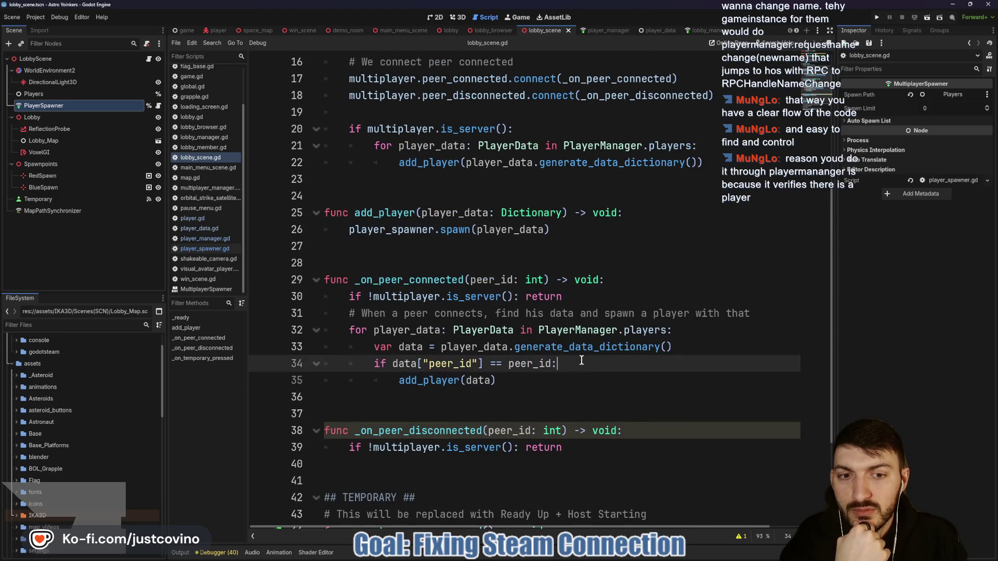
{"action": "left_click_drag", "start_coordinate": [582, 380], "coordinate": [312, 331]}
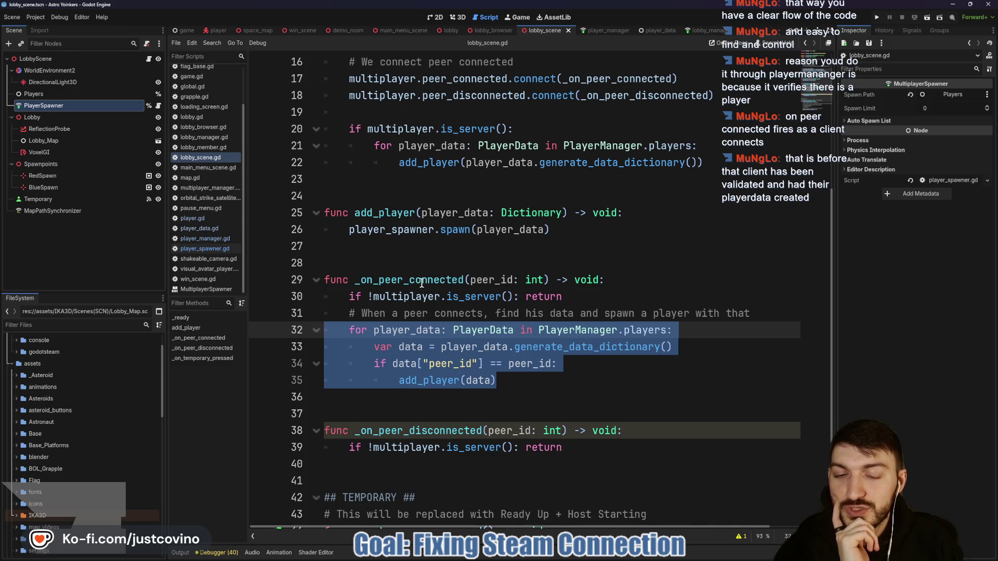
{"action": "left_click", "coordinate": [597, 30]}
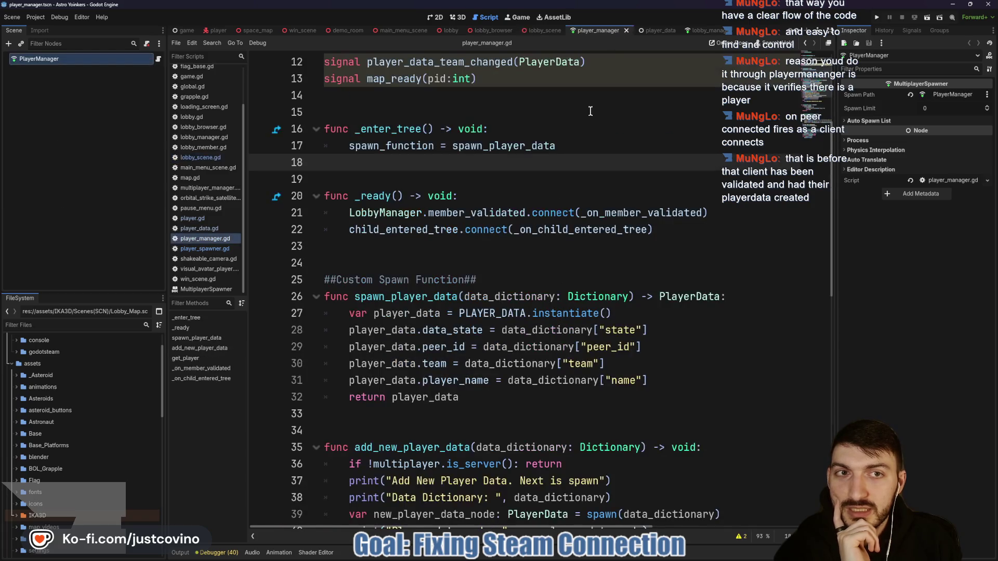
{"action": "scroll", "coordinate": [511, 298], "scroll_direction": "down", "scroll_amount": 5}
{"action": "scroll", "coordinate": [510, 299], "scroll_direction": "down", "scroll_amount": 6}
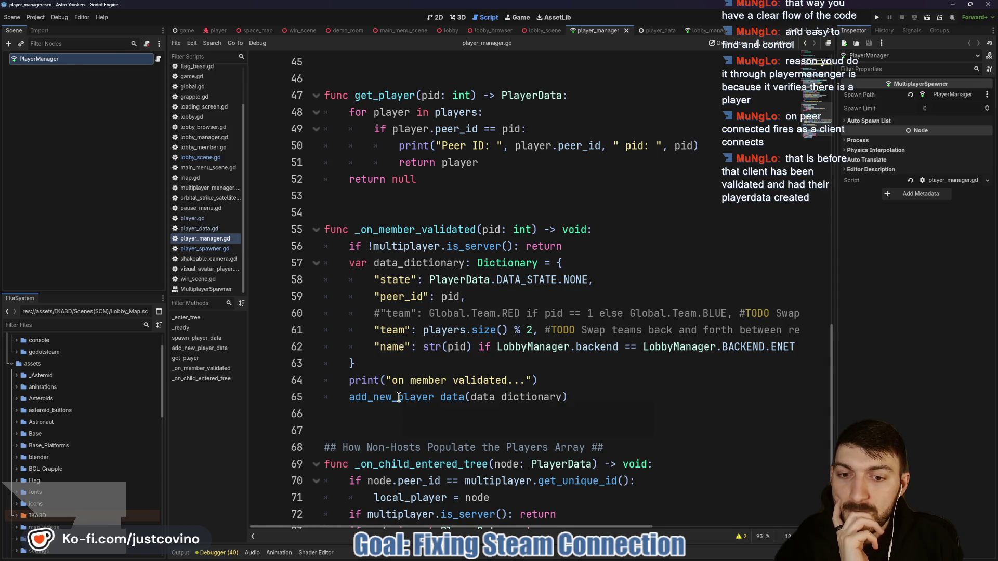
{"action": "left_click", "coordinate": [544, 30]}
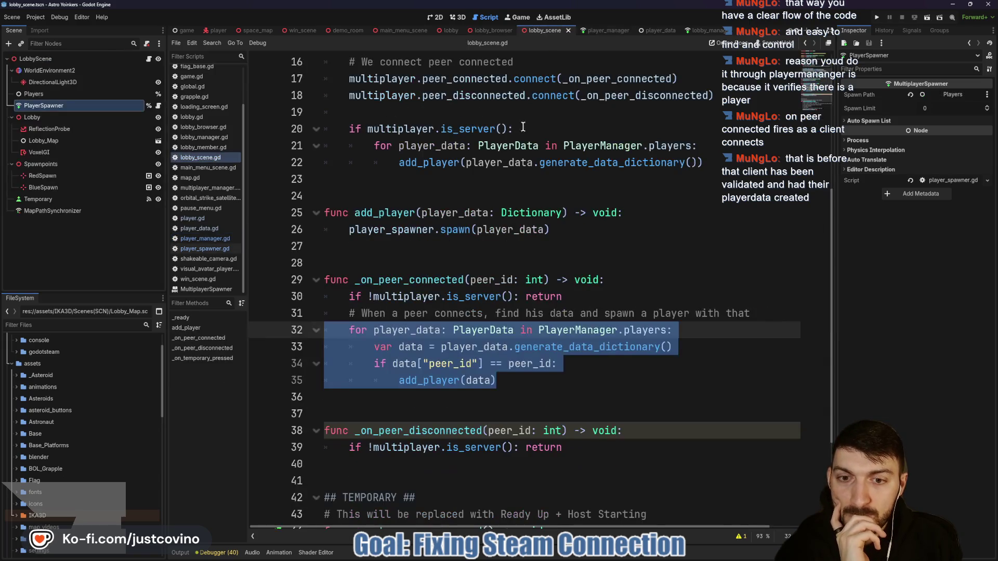
Add a print of 'Peer Connected. Trigger Avatar Spawn' below line 30 of _on_peer_connected and save
{"action": "left_click", "coordinate": [599, 294]}
{"action": "key", "text": "Return"}
{"action": "type", "text": "print(\""}
{"action": "type", "text": "Peer Co"}
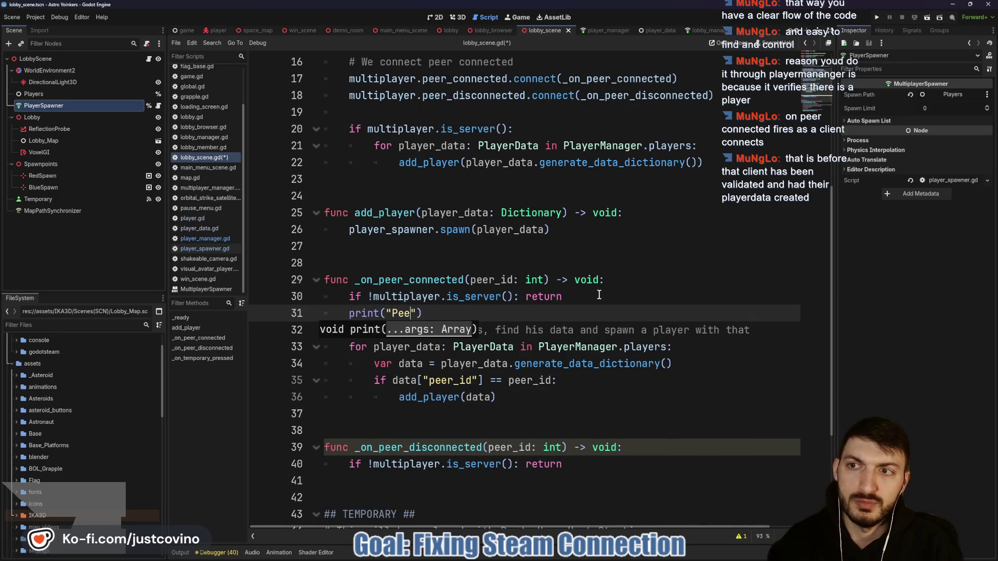
{"action": "type", "text": "nnet"}
{"action": "type", "text": "ted"}
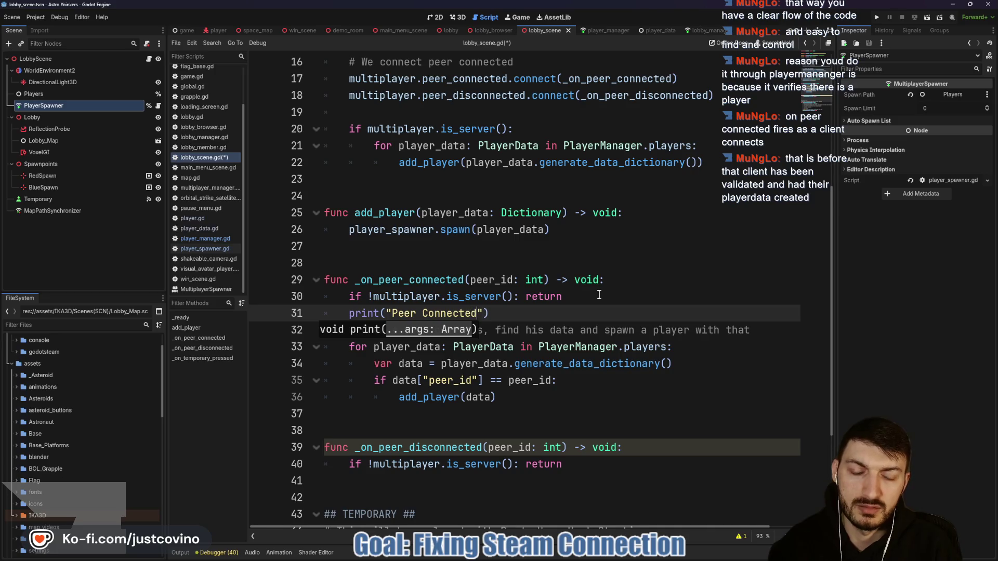
{"action": "type", "text": " Avatar Spawn"}
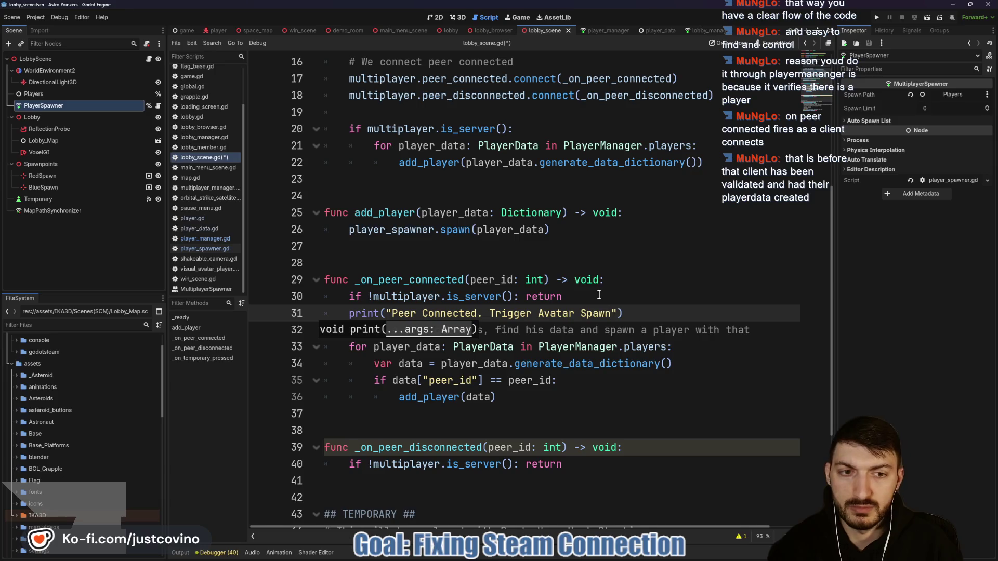
{"action": "key", "text": "ctrl+s"}
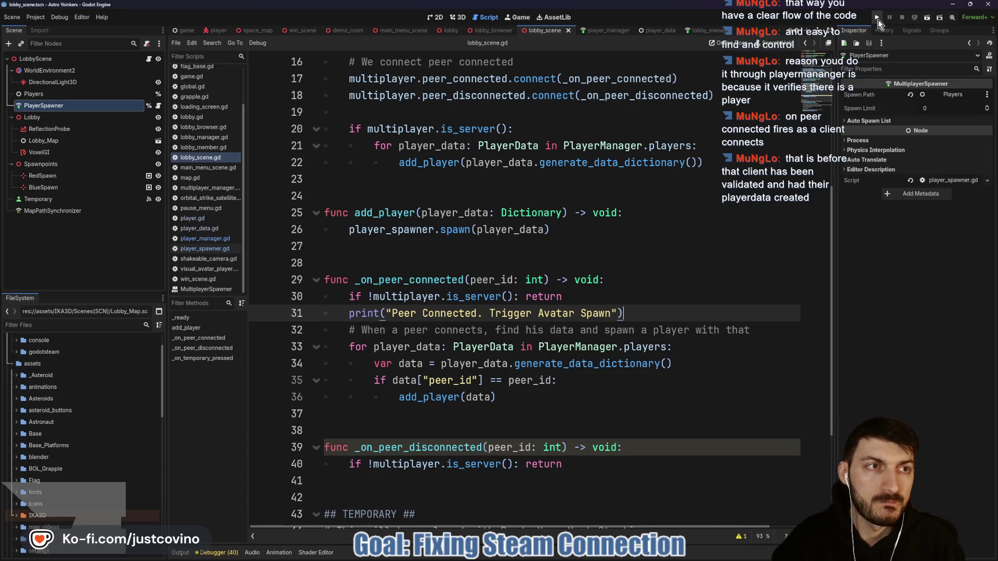
Run two game instances and host a PRIVATE lobby from the left window
{"action": "left_click", "coordinate": [877, 17]}
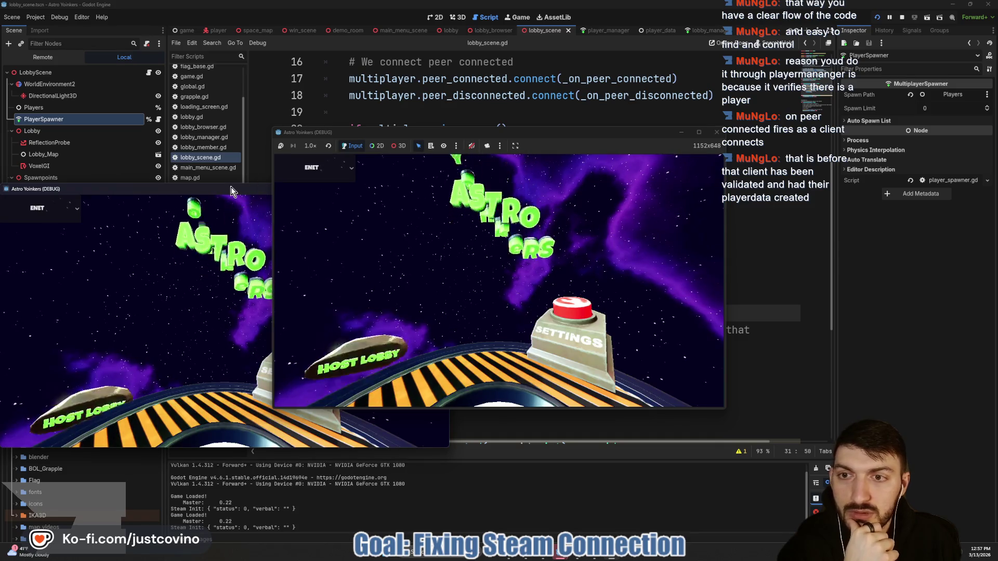
{"action": "mouse_move", "coordinate": [602, 138]}
{"action": "left_mouse_down"}
{"action": "mouse_move", "coordinate": [340, 136]}
{"action": "mouse_move", "coordinate": [393, 130]}
{"action": "left_mouse_up"}
{"action": "left_click", "coordinate": [156, 229]}
{"action": "left_click", "coordinate": [280, 232]}
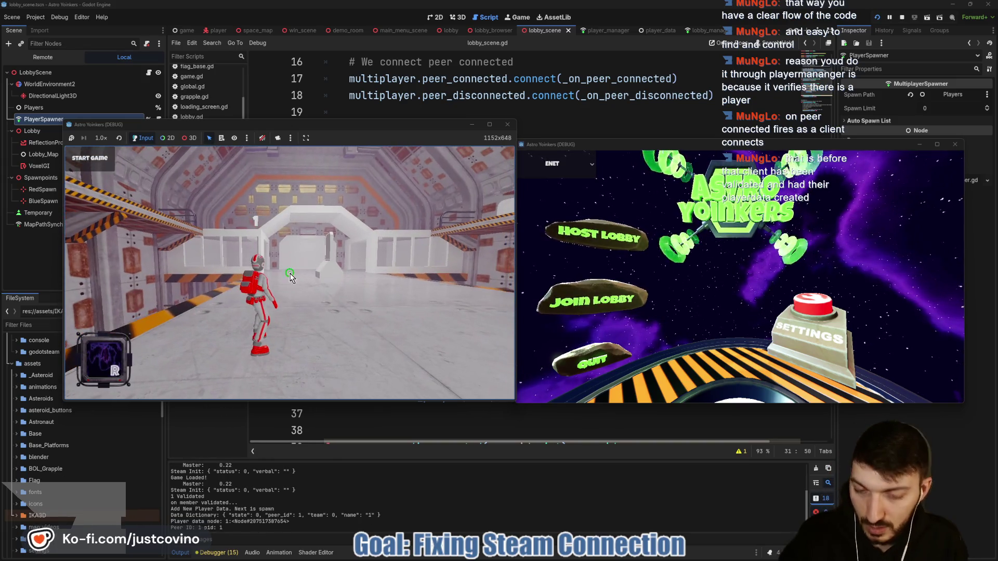
Join the hosted lobby from the second game window, then bring the editor back in front
{"action": "left_click", "coordinate": [577, 306]}
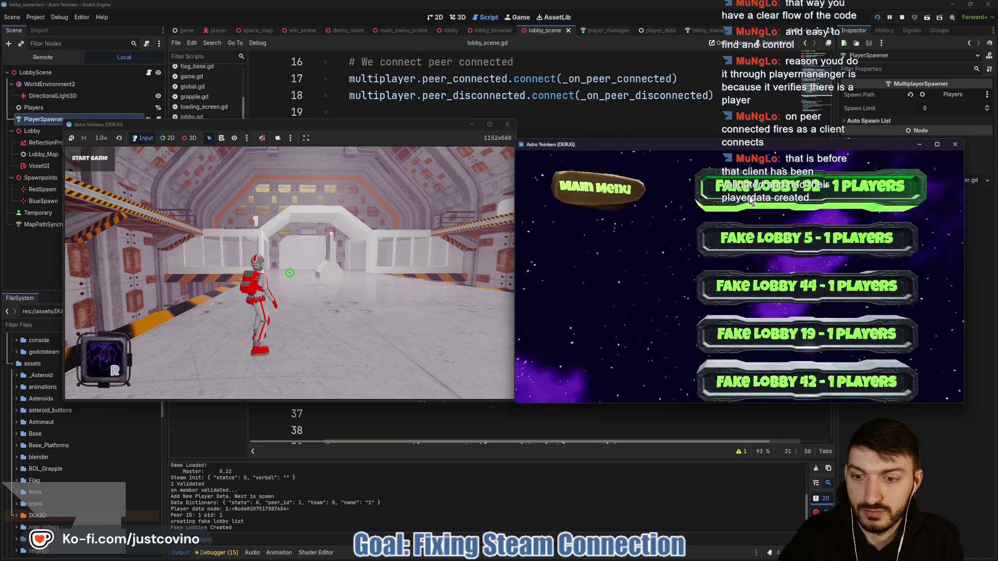
{"action": "left_click", "coordinate": [806, 190]}
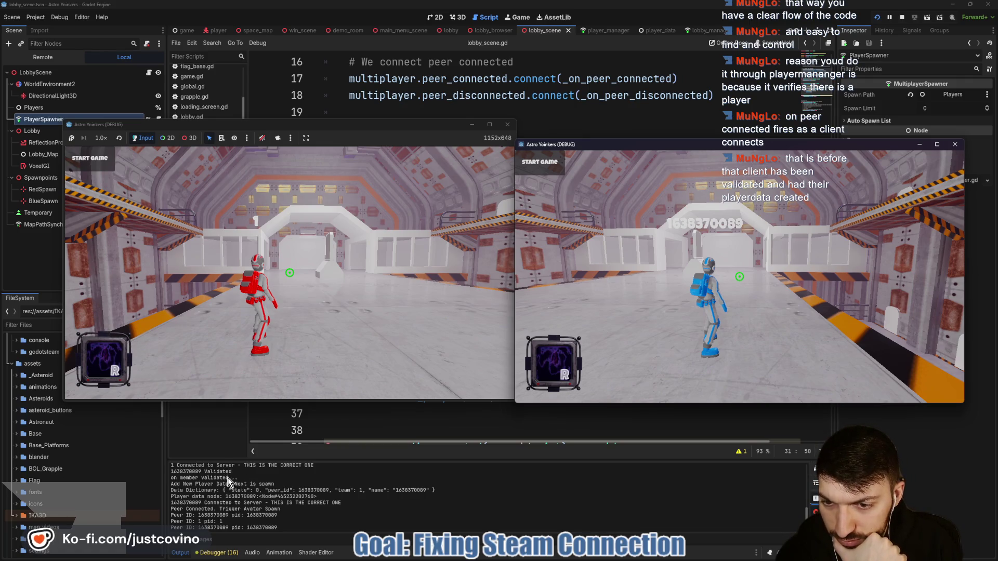
{"action": "left_click_drag", "start_coordinate": [238, 478], "coordinate": [171, 478]}
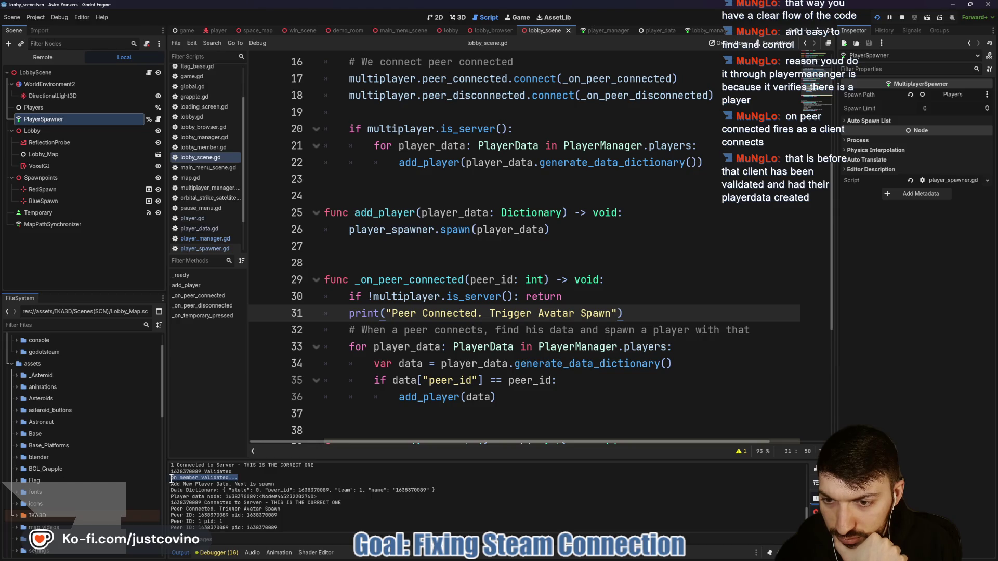
Enlarge the Output log and highlight the Validated, Connected to Server and Trigger Avatar Spawn messages
{"action": "mouse_move", "coordinate": [355, 461]}
{"action": "left_mouse_down"}
{"action": "mouse_move", "coordinate": [323, 270]}
{"action": "mouse_move", "coordinate": [260, 112]}
{"action": "left_mouse_up"}
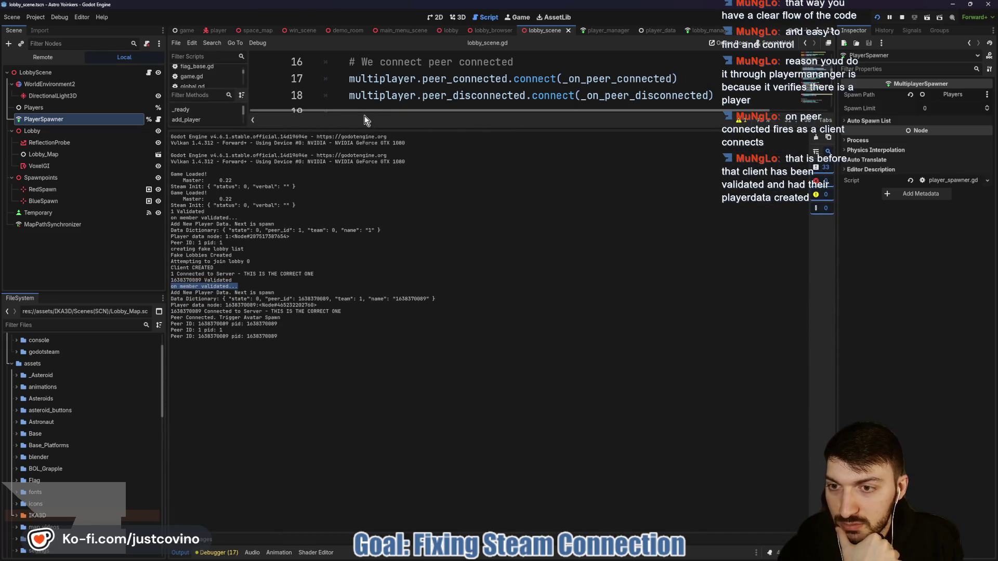
{"action": "left_click", "coordinate": [235, 281]}
{"action": "left_click_drag", "start_coordinate": [206, 279], "coordinate": [168, 279]}
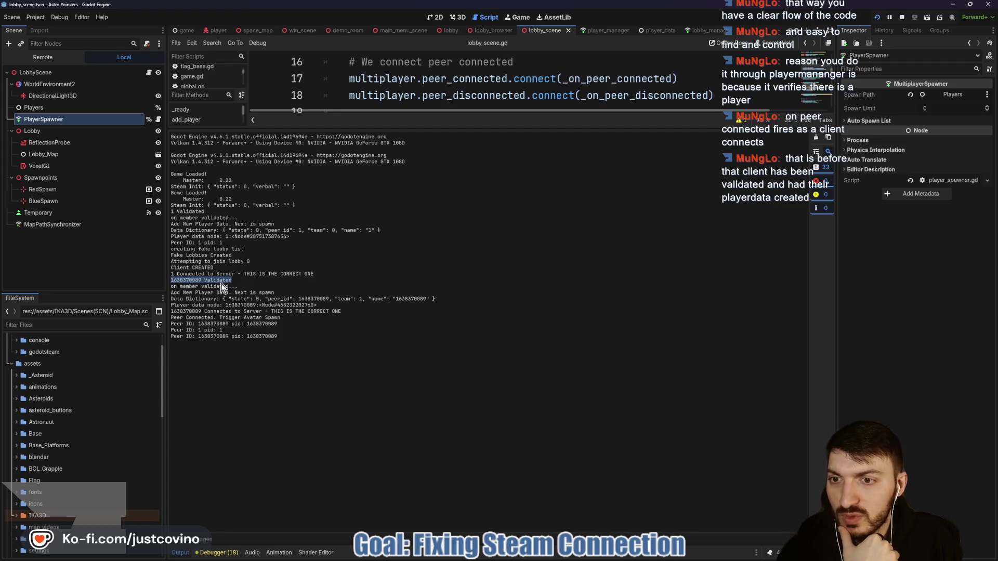
{"action": "left_click_drag", "start_coordinate": [239, 286], "coordinate": [171, 287]}
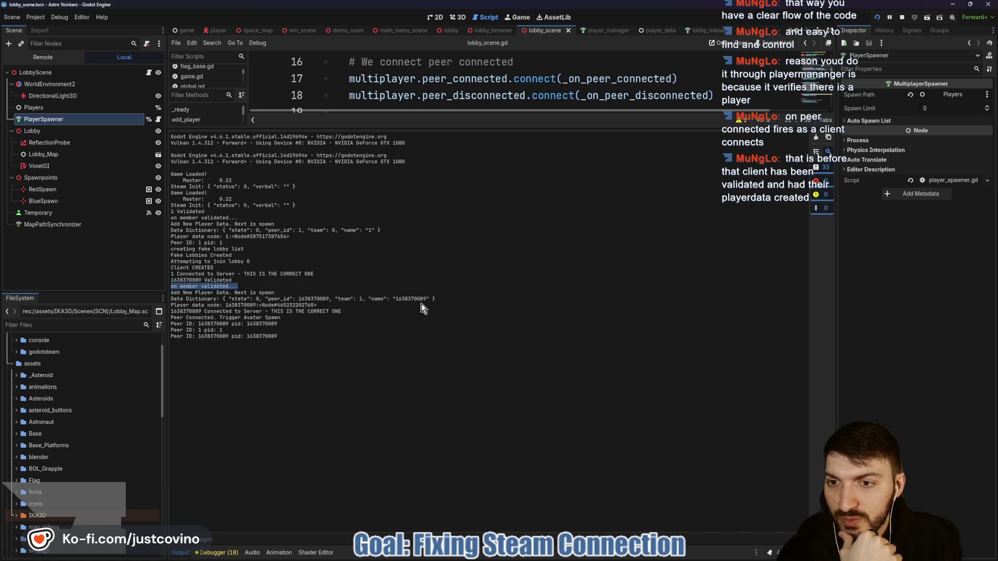
{"action": "left_click_drag", "start_coordinate": [355, 310], "coordinate": [158, 311]}
{"action": "left_click_drag", "start_coordinate": [284, 318], "coordinate": [171, 318]}
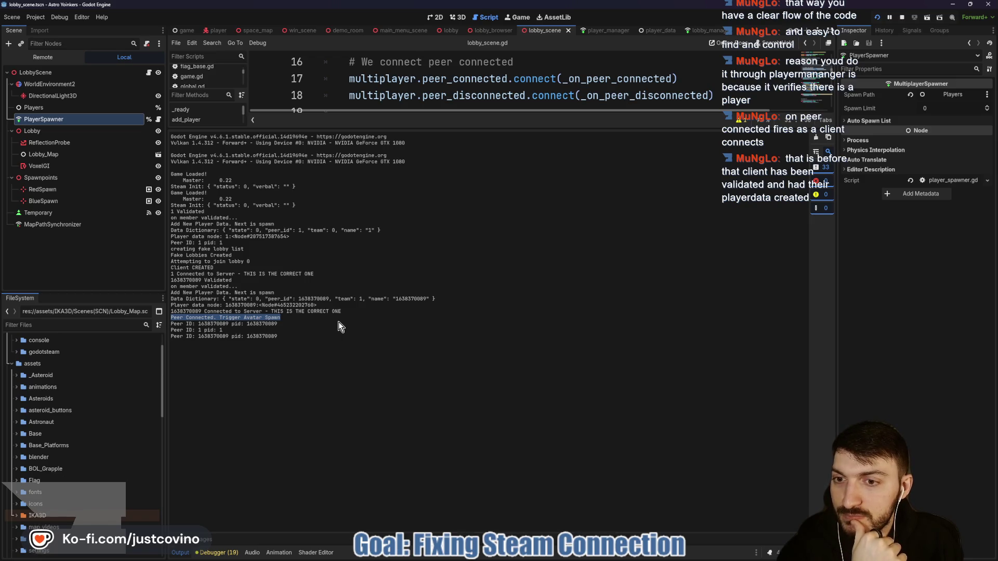
Re-highlight the log from the client's Validated line through Peer Connected. Trigger Avatar Spawn
{"action": "left_click_drag", "start_coordinate": [235, 281], "coordinate": [150, 283]}
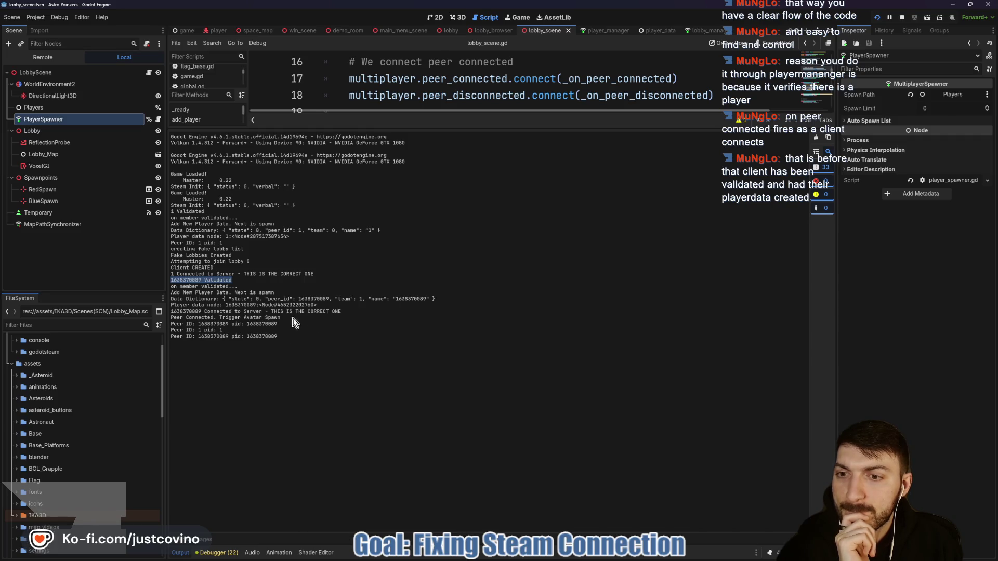
{"action": "mouse_move", "coordinate": [342, 312]}
{"action": "left_mouse_down"}
{"action": "mouse_move", "coordinate": [169, 302]}
{"action": "mouse_move", "coordinate": [168, 288]}
{"action": "left_mouse_up"}
{"action": "left_click_drag", "start_coordinate": [281, 318], "coordinate": [171, 318]}
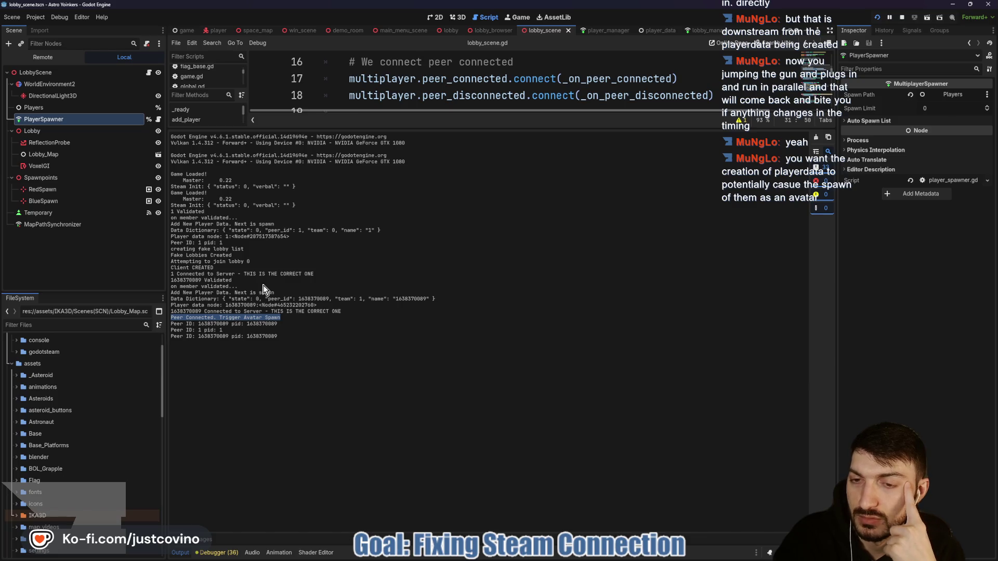
Sketch two red circles, a horizontal dividing line and a curved arrow over the log
{"action": "mouse_move", "coordinate": [552, 172]}
{"action": "left_mouse_down"}
{"action": "mouse_move", "coordinate": [589, 197]}
{"action": "mouse_move", "coordinate": [535, 169]}
{"action": "left_mouse_up"}
{"action": "mouse_move", "coordinate": [527, 264]}
{"action": "left_mouse_down"}
{"action": "mouse_move", "coordinate": [503, 278]}
{"action": "mouse_move", "coordinate": [560, 260]}
{"action": "mouse_move", "coordinate": [528, 261]}
{"action": "left_mouse_up"}
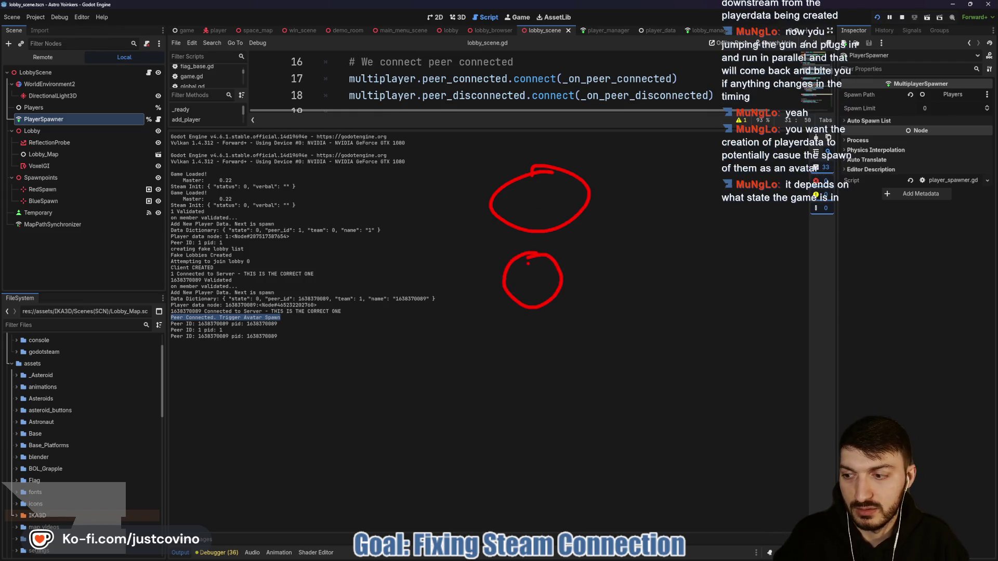
{"action": "left_click_drag", "start_coordinate": [383, 366], "coordinate": [798, 366]}
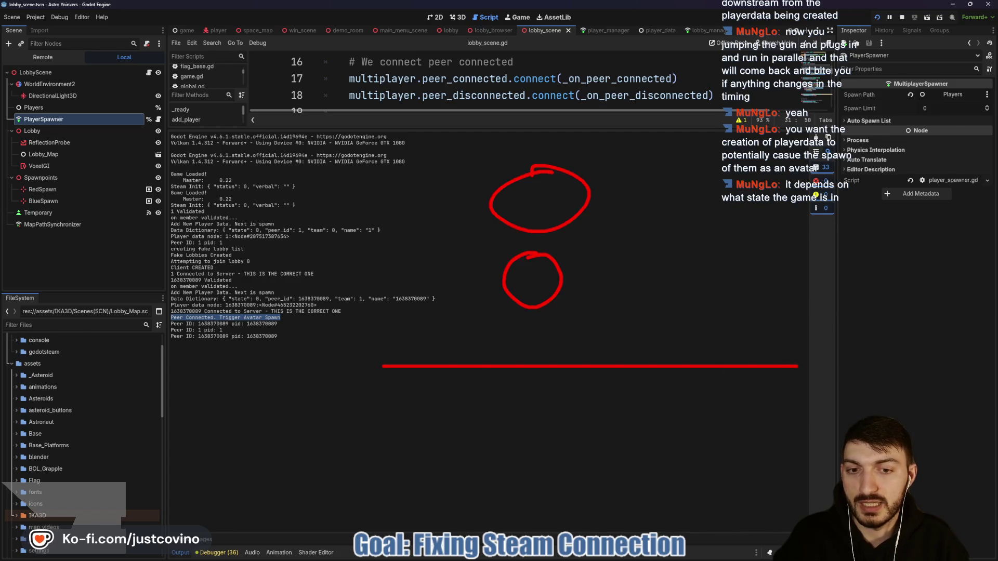
{"action": "left_click_drag", "start_coordinate": [500, 311], "coordinate": [480, 418]}
Add a red circle at the arrow's end, box it, and draw a vertical stroke
{"action": "mouse_move", "coordinate": [534, 384]}
{"action": "left_mouse_down"}
{"action": "mouse_move", "coordinate": [561, 421]}
{"action": "mouse_move", "coordinate": [526, 383]}
{"action": "left_mouse_up"}
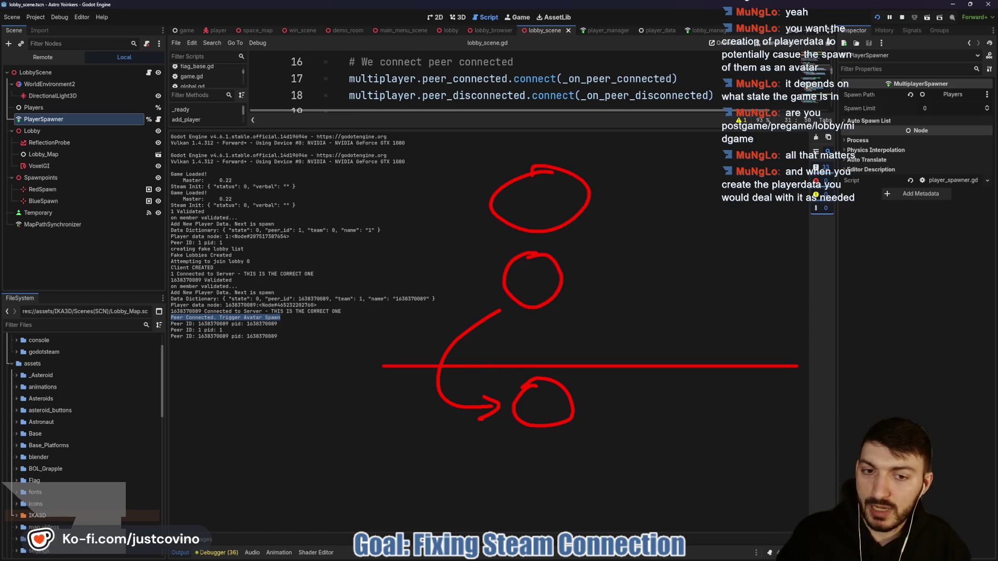
{"action": "left_click_drag", "start_coordinate": [478, 370], "coordinate": [619, 453]}
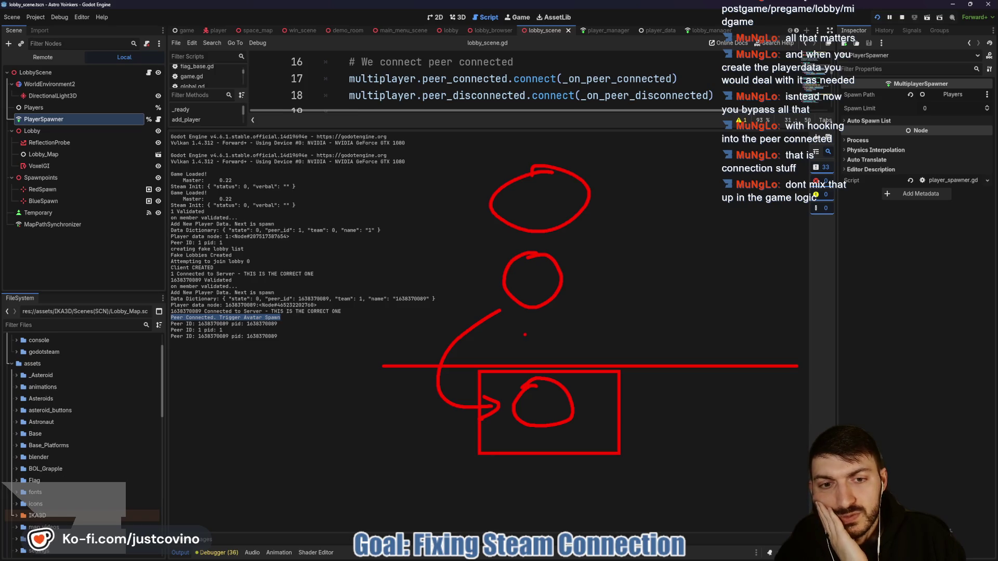
{"action": "mouse_move", "coordinate": [474, 155]}
{"action": "left_mouse_down"}
{"action": "mouse_move", "coordinate": [465, 285]}
{"action": "mouse_move", "coordinate": [616, 323]}
{"action": "mouse_move", "coordinate": [621, 165]}
{"action": "mouse_move", "coordinate": [493, 151]}
{"action": "left_mouse_up"}
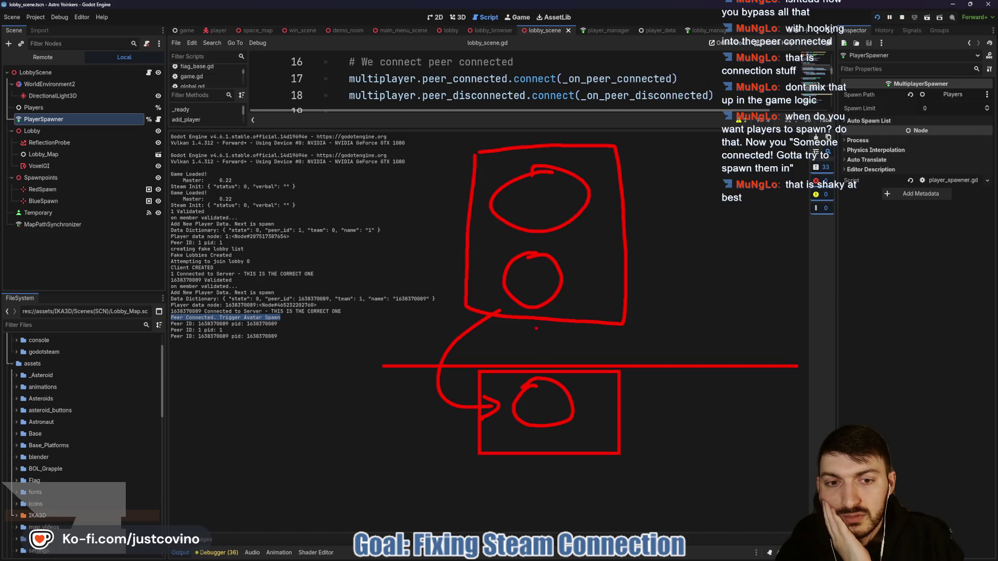
Make the vertical stroke a downward arrow and loop a red line into the lower box's arrow
{"action": "left_click_drag", "start_coordinate": [527, 346], "coordinate": [536, 355]}
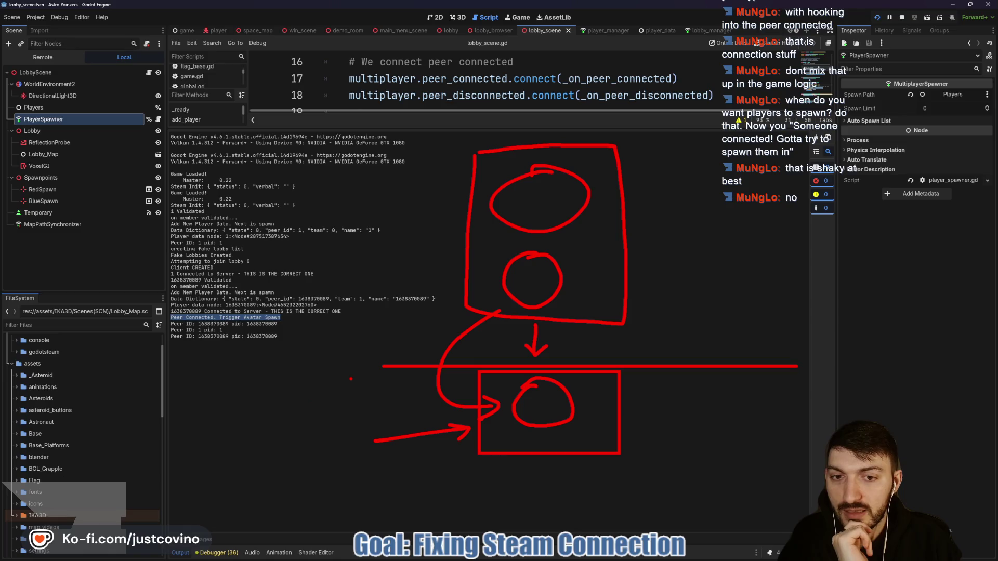
{"action": "mouse_move", "coordinate": [431, 313]}
{"action": "left_mouse_down"}
{"action": "mouse_move", "coordinate": [311, 422]}
{"action": "mouse_move", "coordinate": [374, 446]}
{"action": "left_mouse_up"}
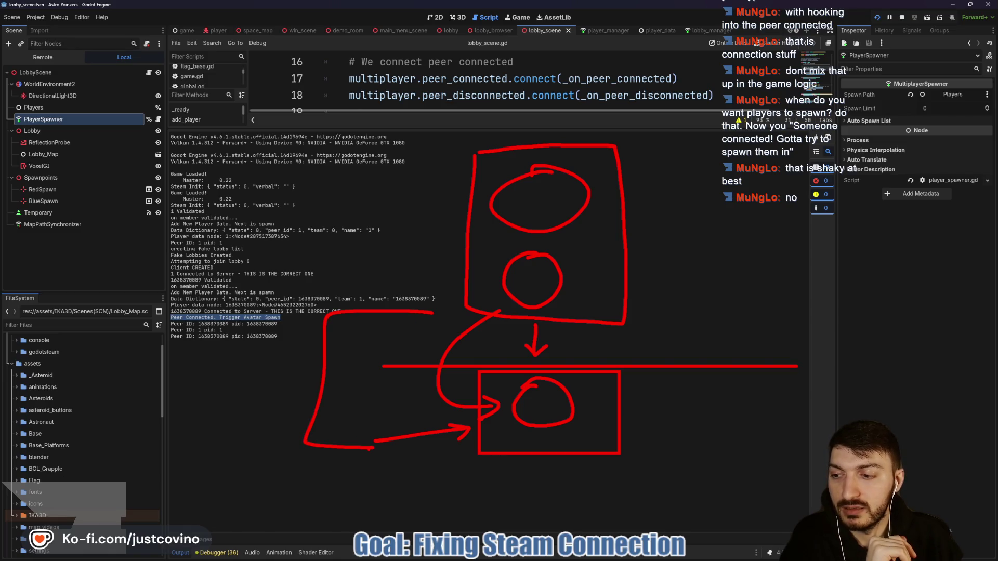
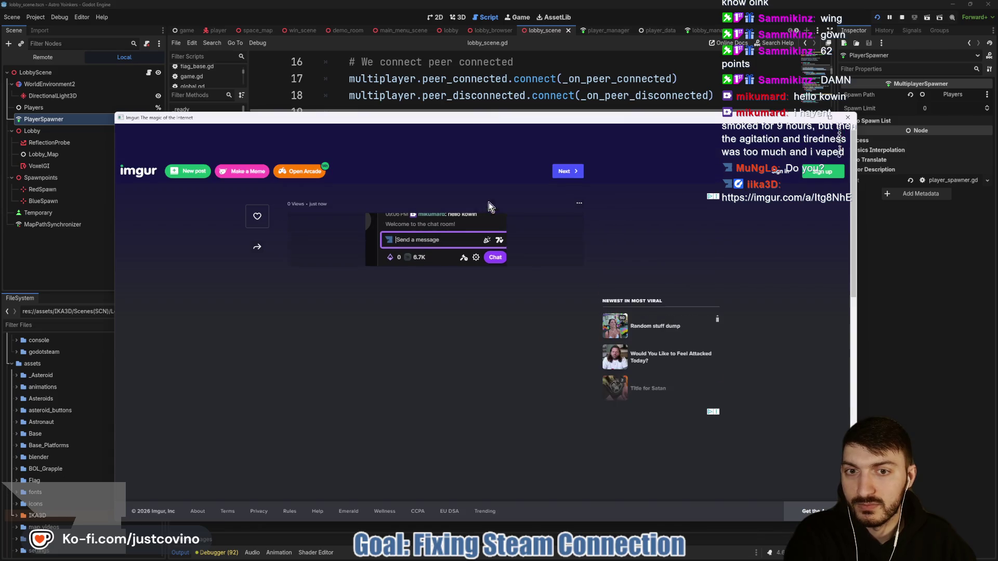
Close the shared Imgur image page to bring Godot's output log back into view
{"action": "left_click", "coordinate": [848, 119]}
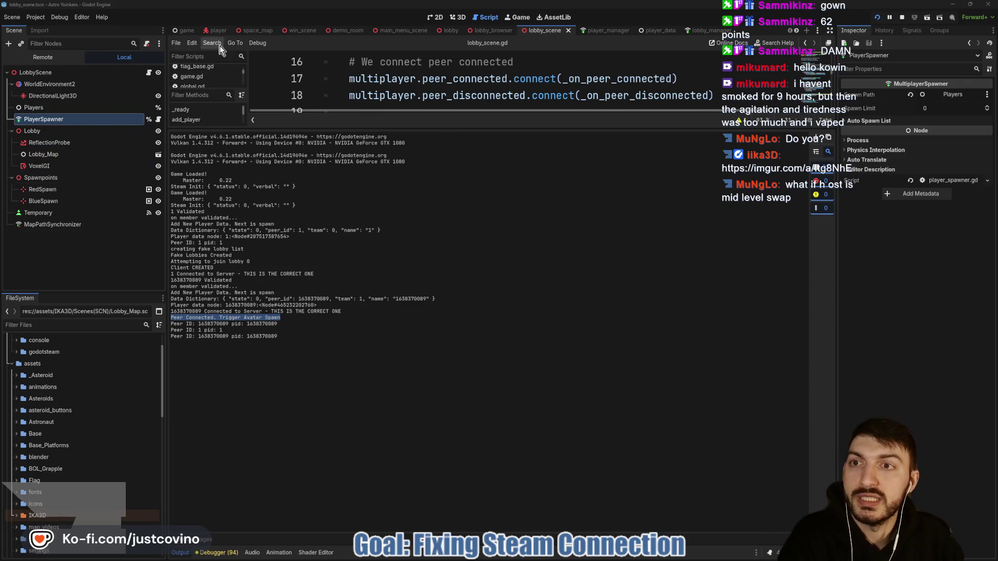
Enlarge the lobby_scene.gd editor above the log and browse the IKA3D and Scenes folders
{"action": "left_click_drag", "start_coordinate": [411, 127], "coordinate": [429, 290]}
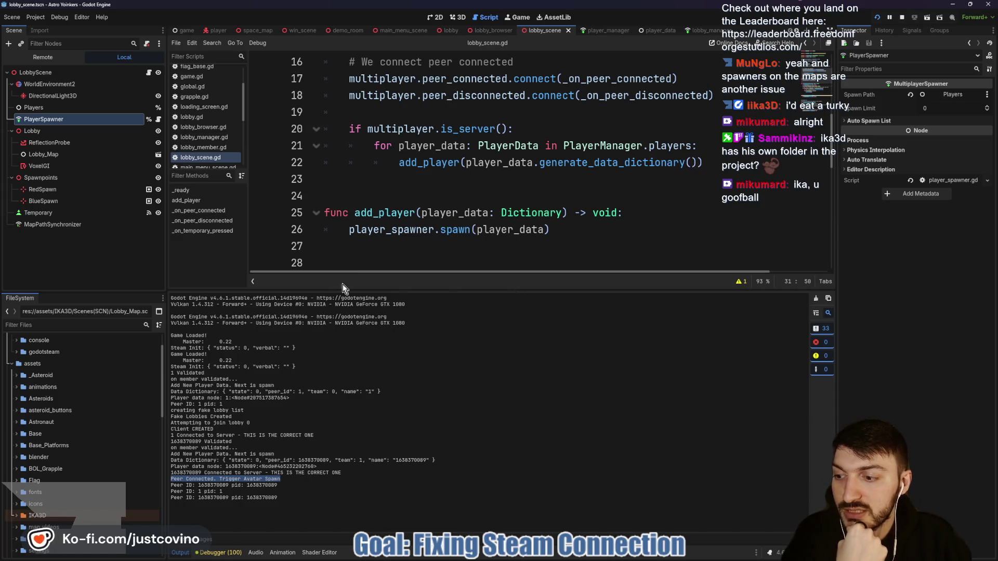
{"action": "scroll", "coordinate": [22, 416], "scroll_direction": "down", "scroll_amount": 3}
{"action": "left_click", "coordinate": [19, 434]}
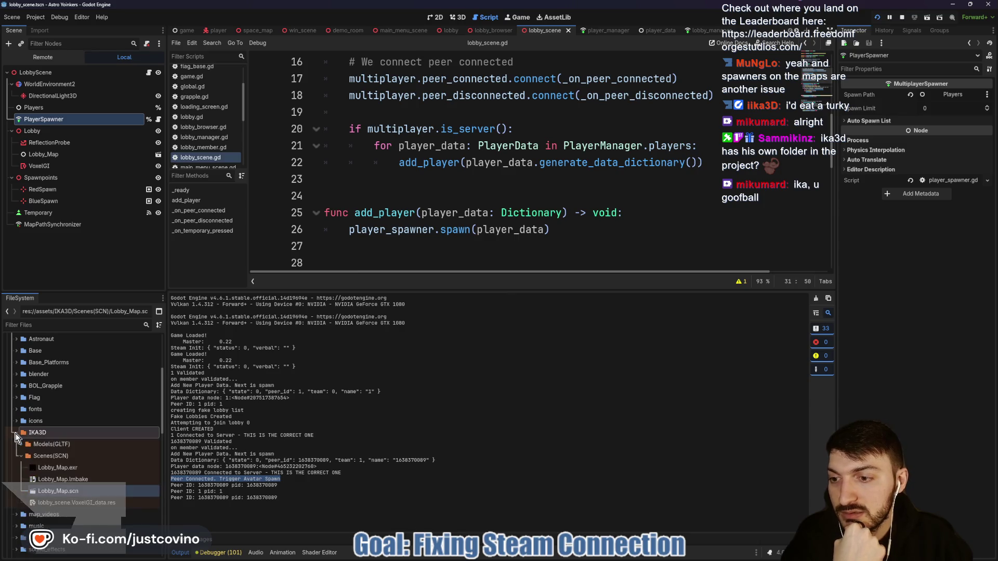
{"action": "left_click", "coordinate": [20, 460]}
{"action": "left_click", "coordinate": [17, 432]}
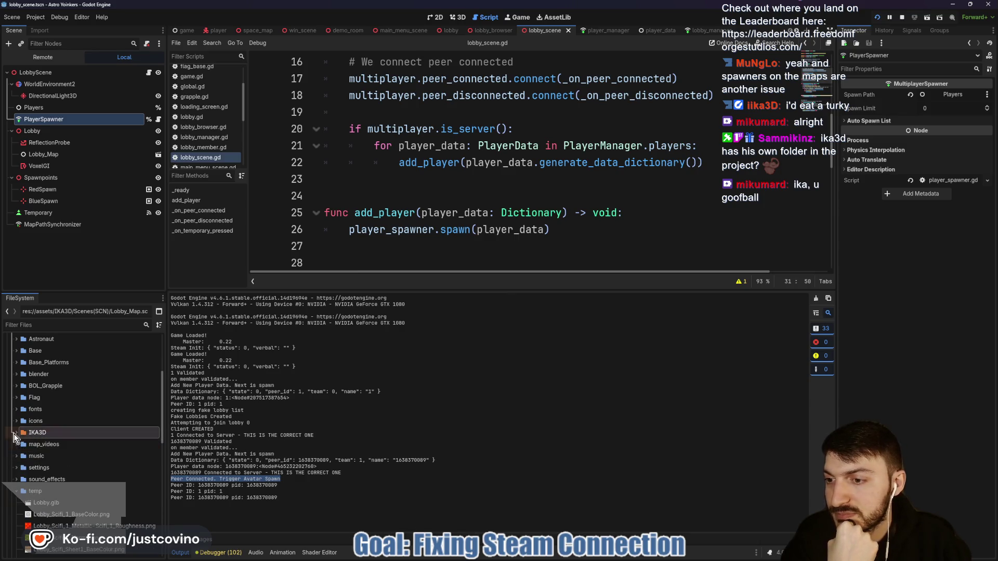
Clear all messages from the Output log
{"action": "scroll", "coordinate": [78, 442], "scroll_direction": "up", "scroll_amount": 3}
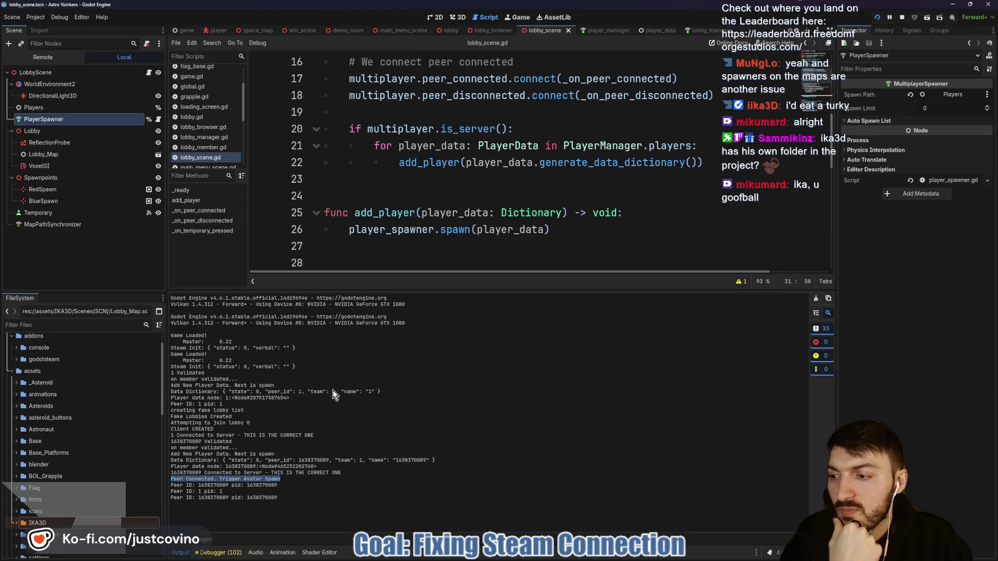
{"action": "scroll", "coordinate": [85, 408], "scroll_direction": "down", "scroll_amount": 3}
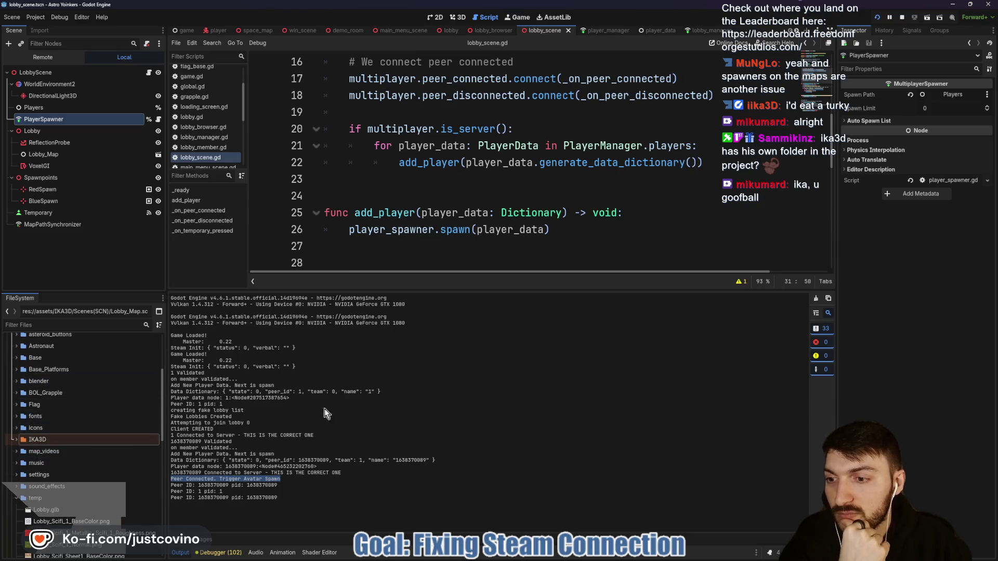
{"action": "scroll", "coordinate": [130, 423], "scroll_direction": "up", "scroll_amount": 5}
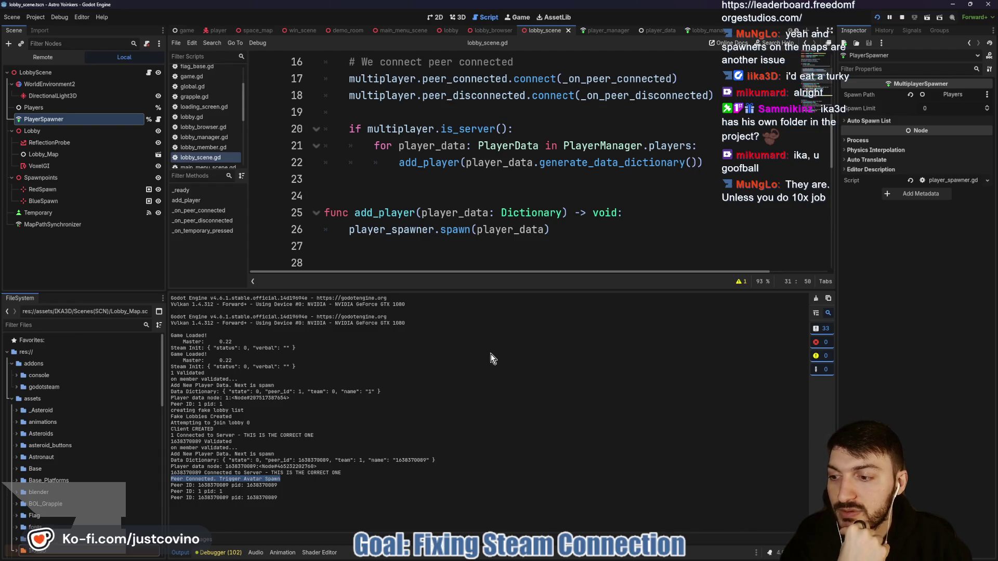
{"action": "left_click", "coordinate": [428, 367]}
{"action": "left_click", "coordinate": [815, 299]}
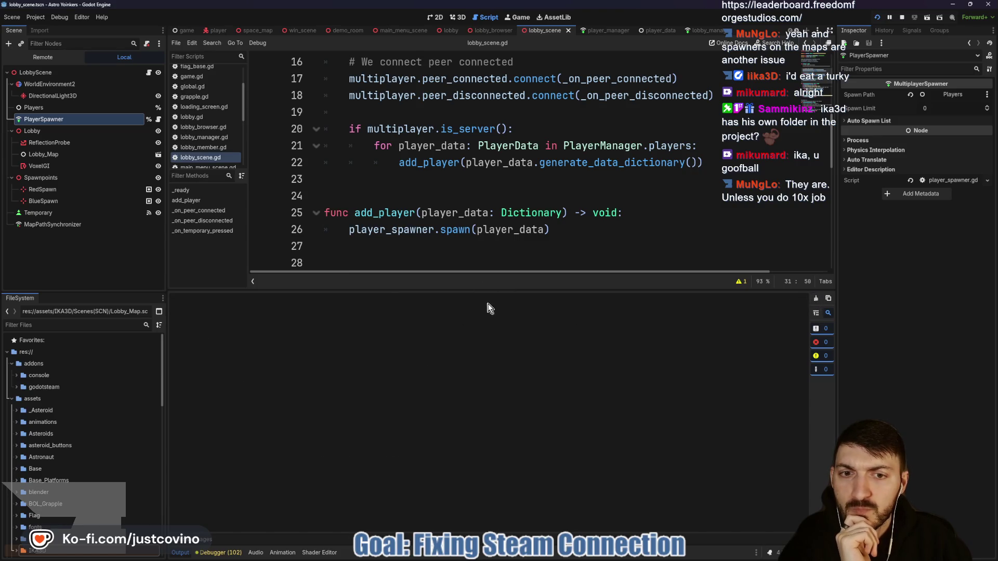
Expand the script editor fully and review the lobby_scene.gd spawning code
{"action": "left_click_drag", "start_coordinate": [464, 289], "coordinate": [465, 505]}
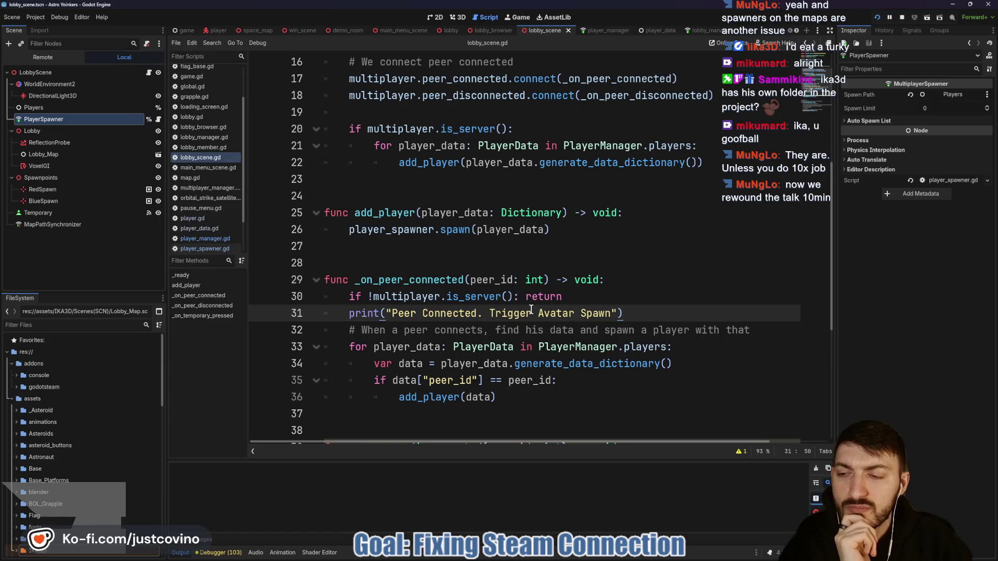
{"action": "mouse_move", "coordinate": [471, 293]}
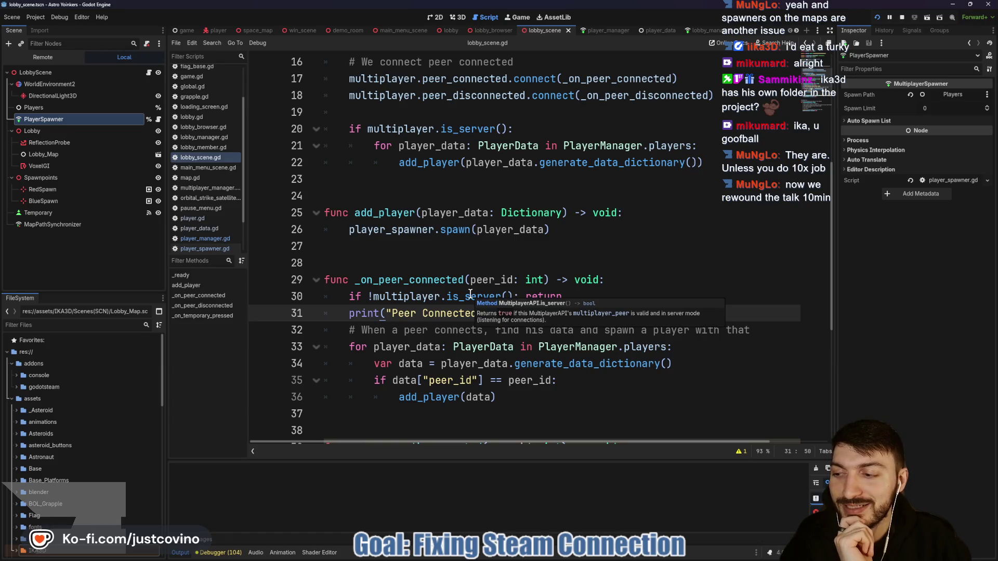
{"action": "left_click", "coordinate": [432, 266]}
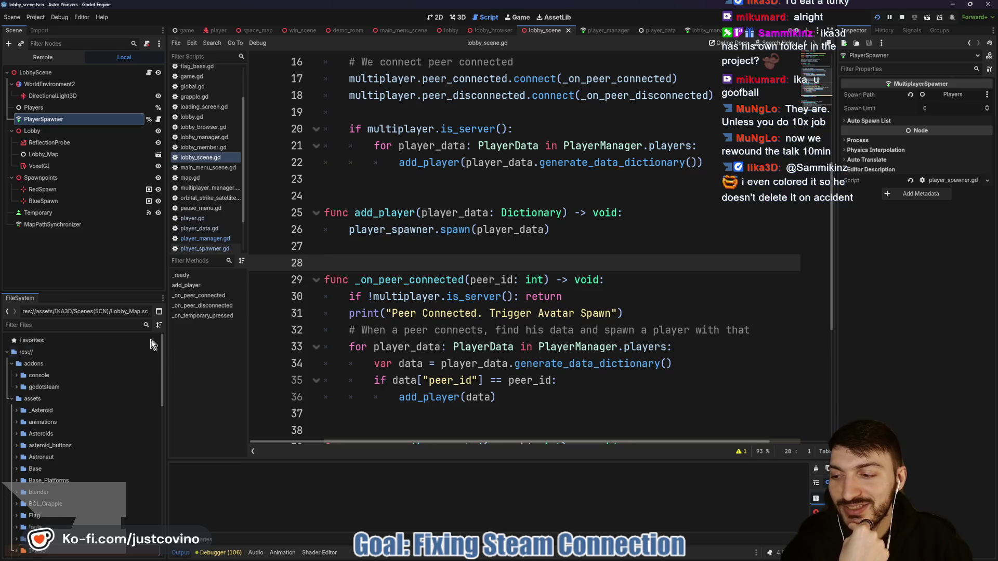
{"action": "scroll", "coordinate": [78, 468], "scroll_direction": "down", "scroll_amount": 3}
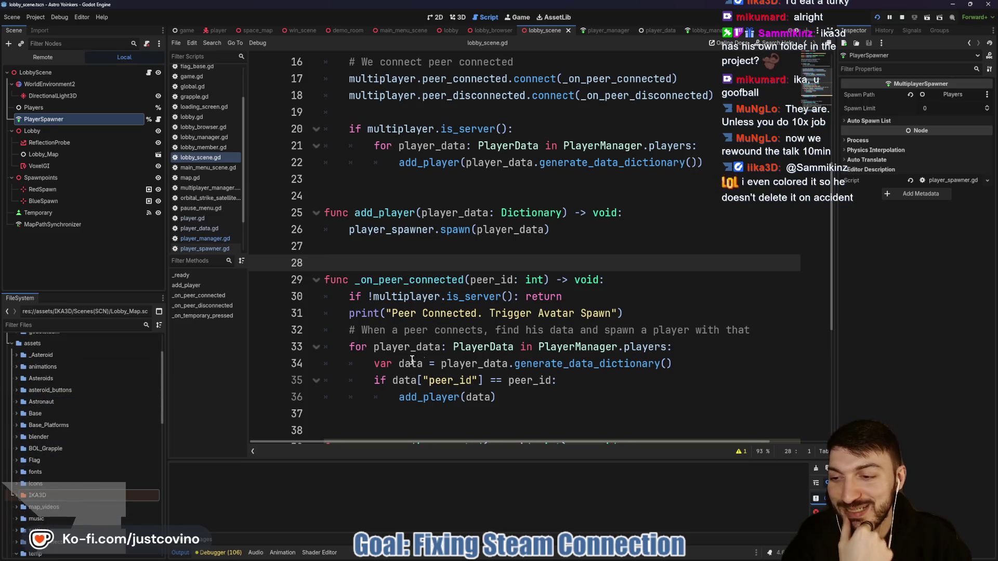
{"action": "scroll", "coordinate": [78, 456], "scroll_direction": "up", "scroll_amount": 3}
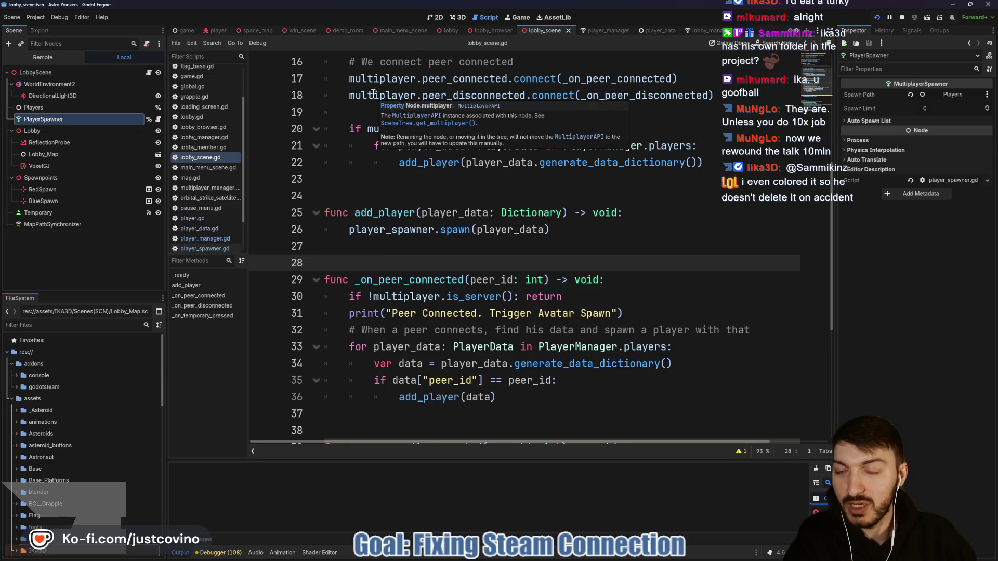
Open the space_map scene, select its PlayerSpawner node, and switch to GitHub Desktop
{"action": "left_click", "coordinate": [248, 29]}
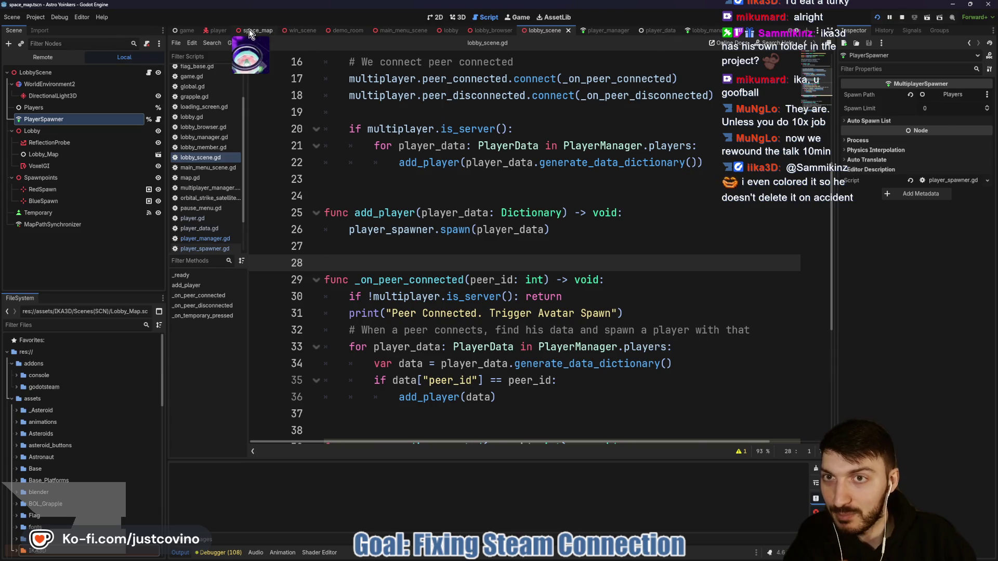
{"action": "left_click", "coordinate": [52, 160]}
{"action": "left_click", "coordinate": [51, 132]}
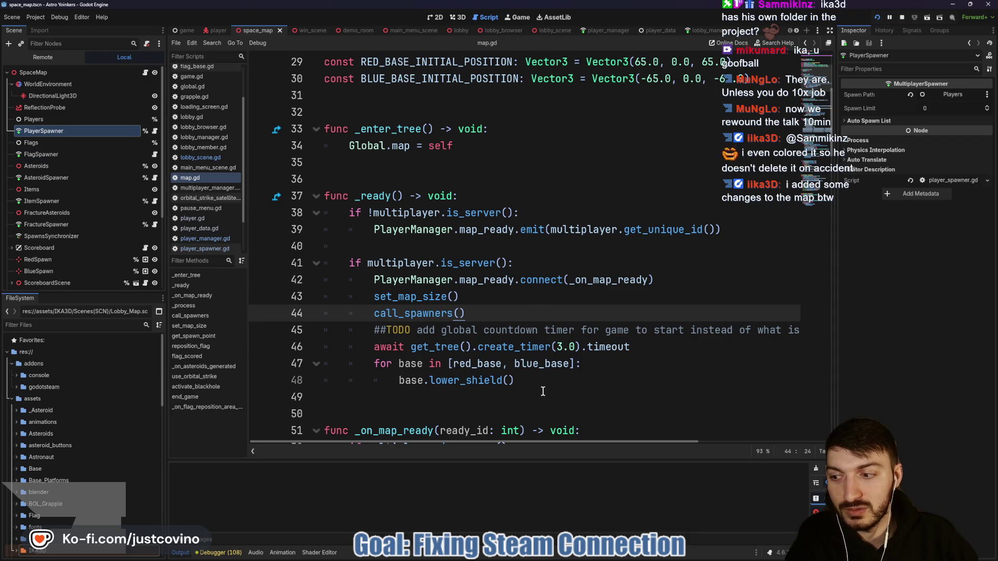
{"action": "key", "text": "alt+Tab"}
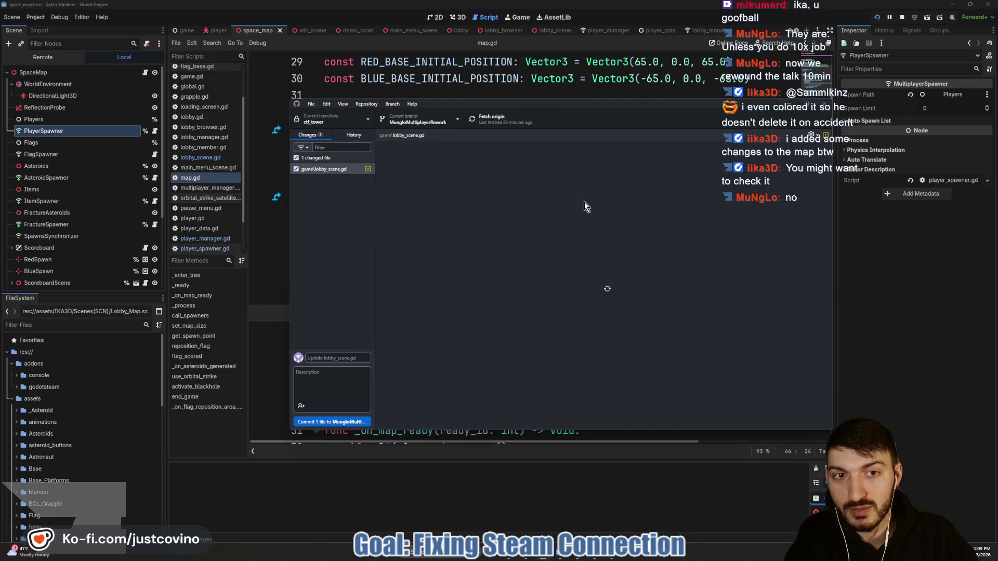
Fetch and pull the new origin commits for ctf_tower, then return to Godot
{"action": "left_click", "coordinate": [504, 119]}
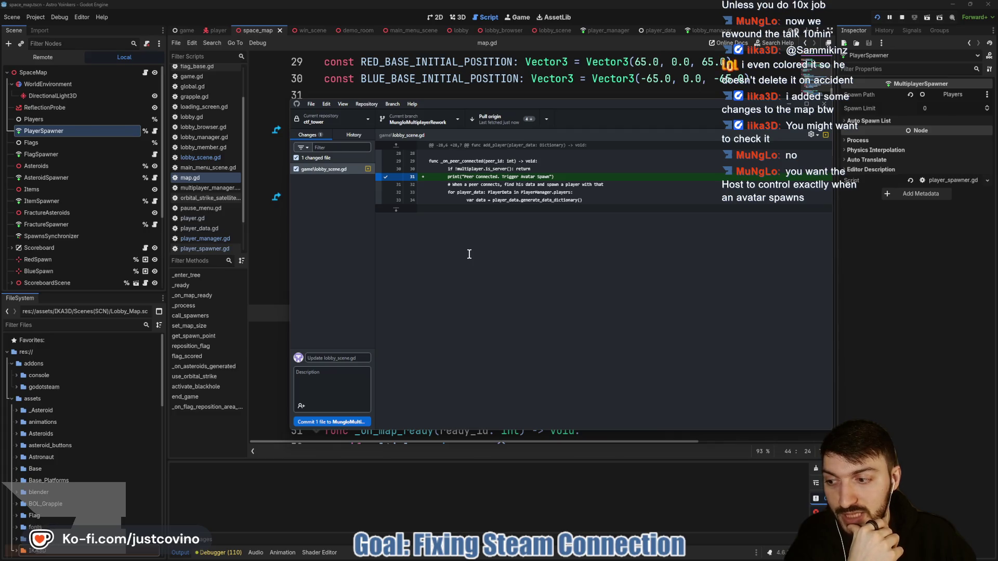
{"action": "left_click", "coordinate": [512, 125]}
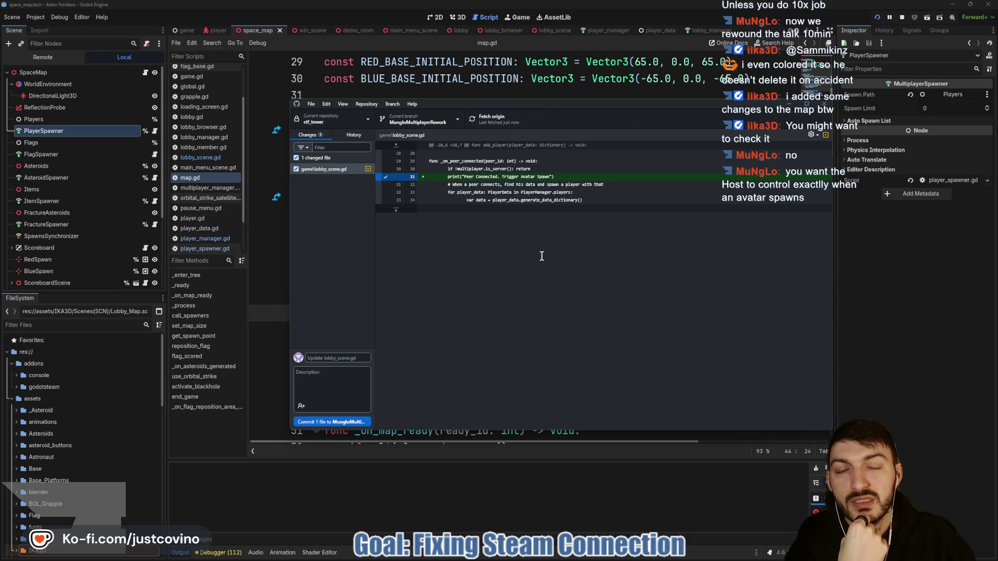
{"action": "left_click", "coordinate": [948, 343]}
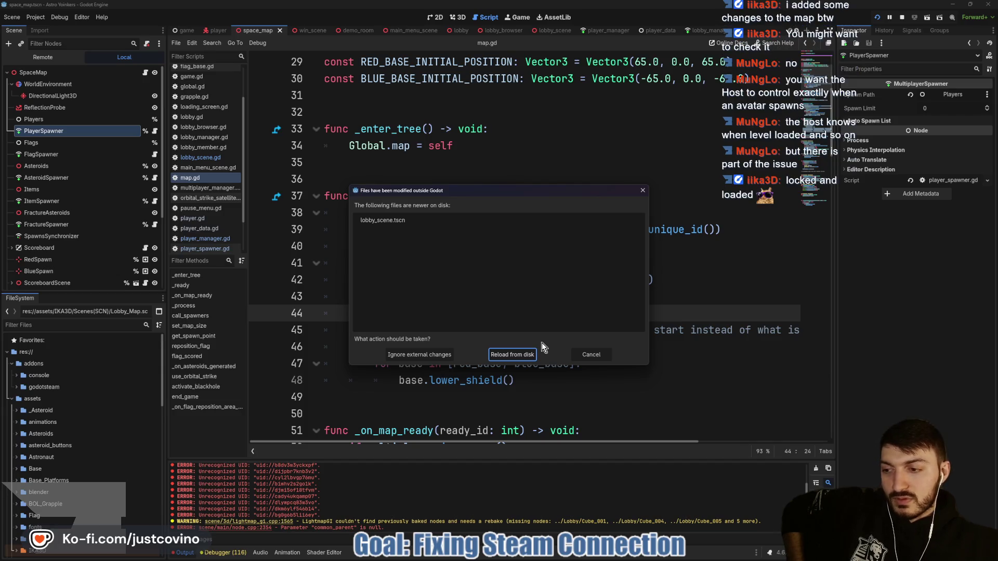
Reload the externally modified lobby_scene.tscn from disk
{"action": "left_click", "coordinate": [517, 355]}
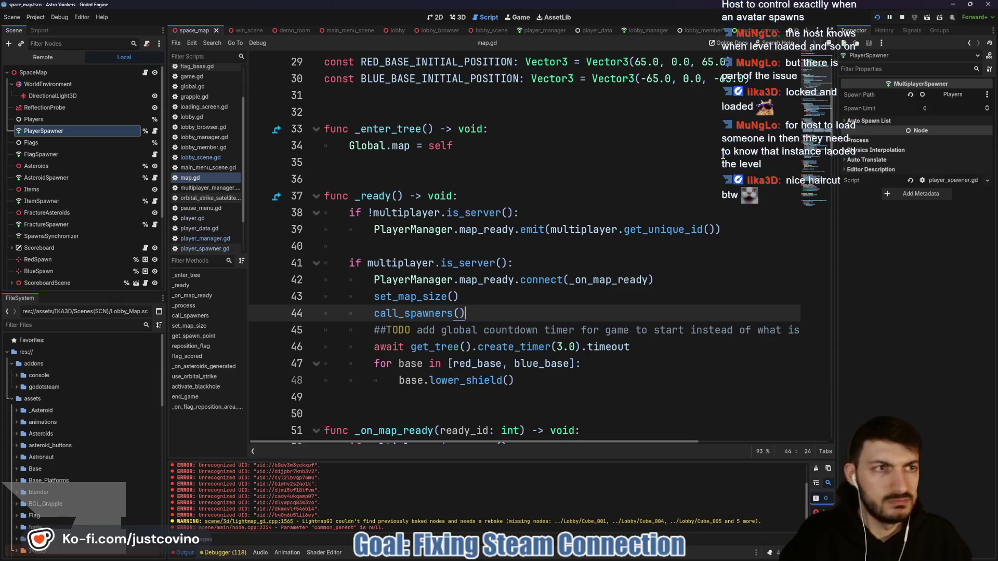
Stop the running game from the editor toolbar
{"action": "key", "text": "super"}
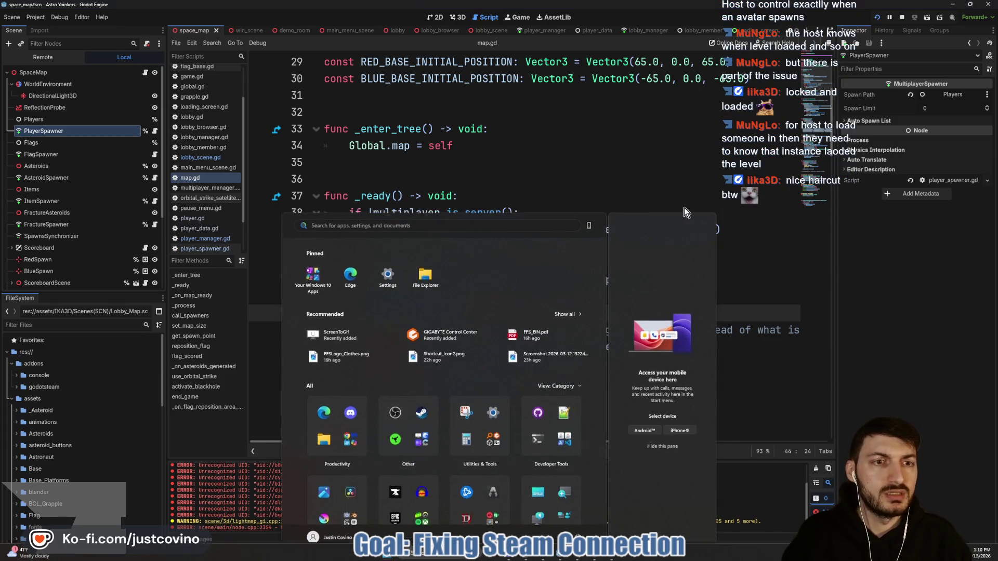
{"action": "key", "text": "super"}
{"action": "left_click", "coordinate": [900, 18]}
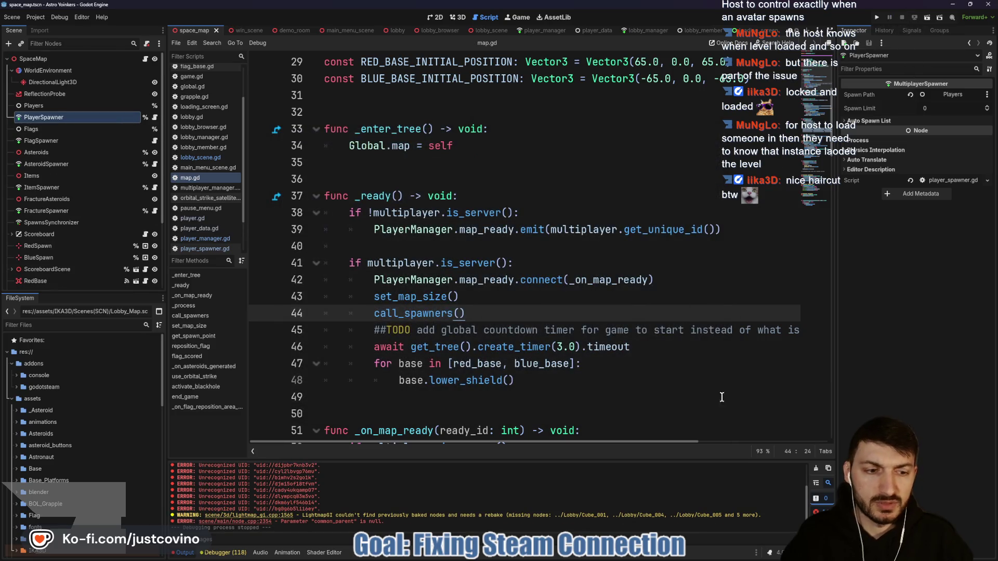
Review map.gd's _ready code at lines 44–47 and box lines 34–42 for the host
{"action": "left_click", "coordinate": [582, 362]}
{"action": "left_click", "coordinate": [499, 317]}
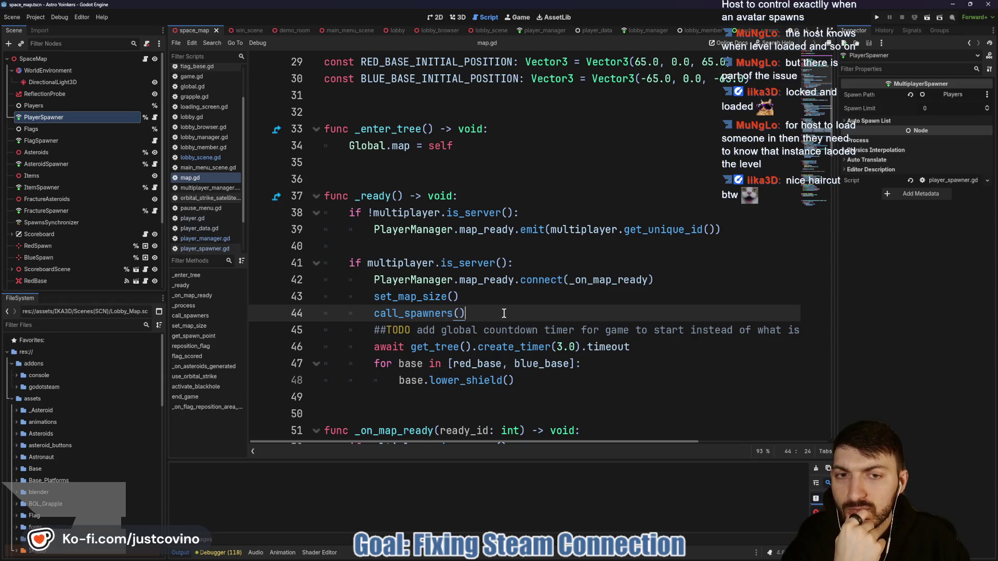
{"action": "scroll", "coordinate": [502, 312], "scroll_direction": "down", "scroll_amount": 3}
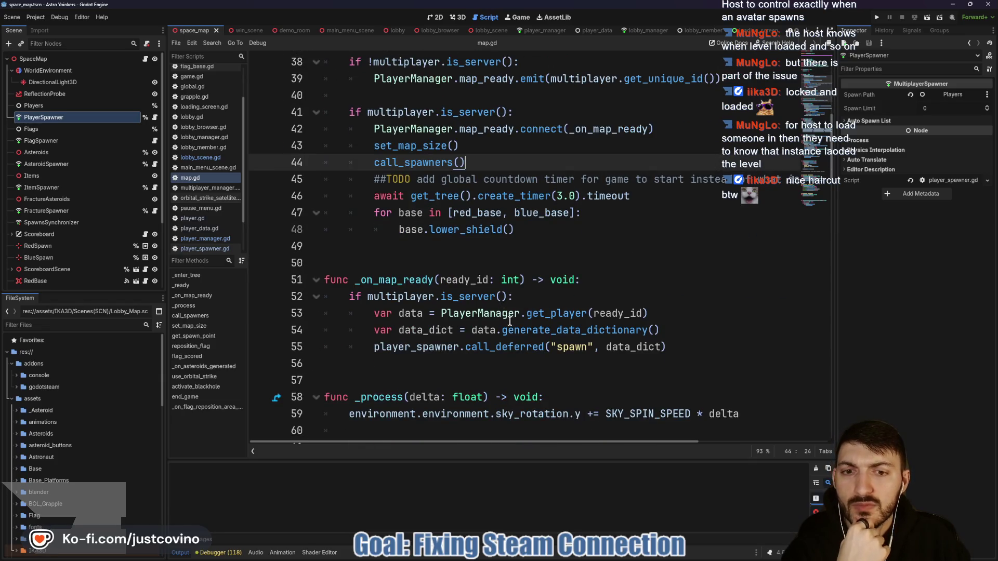
{"action": "scroll", "coordinate": [494, 313], "scroll_direction": "up", "scroll_amount": 3}
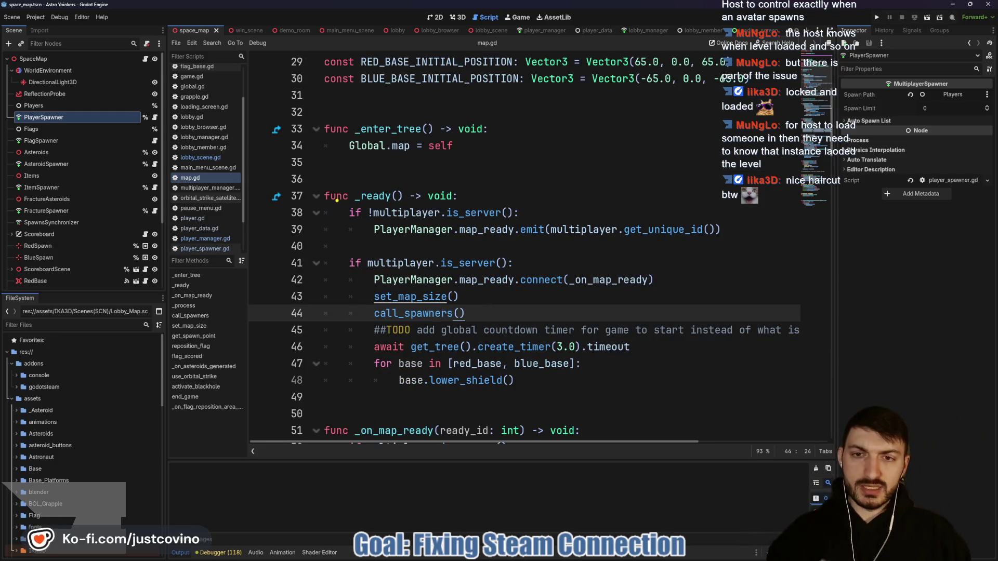
{"action": "left_click_drag", "start_coordinate": [259, 136], "coordinate": [365, 286]}
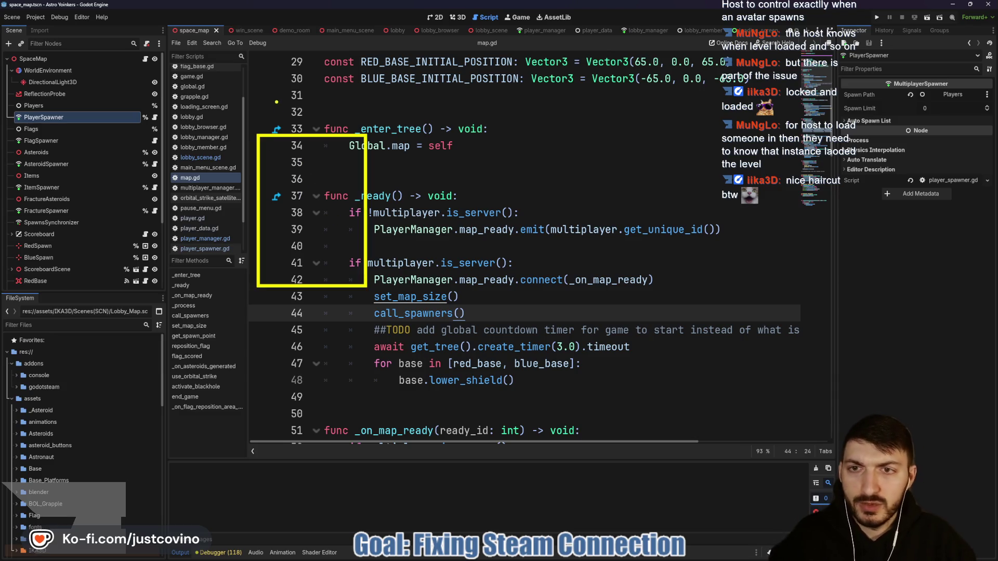
Label the box Host and draw circles inside it
{"action": "mouse_move", "coordinate": [315, 110]}
{"action": "left_mouse_down"}
{"action": "mouse_move", "coordinate": [302, 122]}
{"action": "mouse_move", "coordinate": [325, 120]}
{"action": "left_mouse_up"}
{"action": "left_click_drag", "start_coordinate": [315, 108], "coordinate": [336, 107]}
{"action": "left_click_drag", "start_coordinate": [291, 166], "coordinate": [289, 162]}
{"action": "mouse_move", "coordinate": [332, 179]}
{"action": "left_mouse_down"}
{"action": "mouse_move", "coordinate": [320, 187]}
{"action": "mouse_move", "coordinate": [333, 180]}
{"action": "left_mouse_up"}
{"action": "left_click_drag", "start_coordinate": [291, 220], "coordinate": [356, 252]}
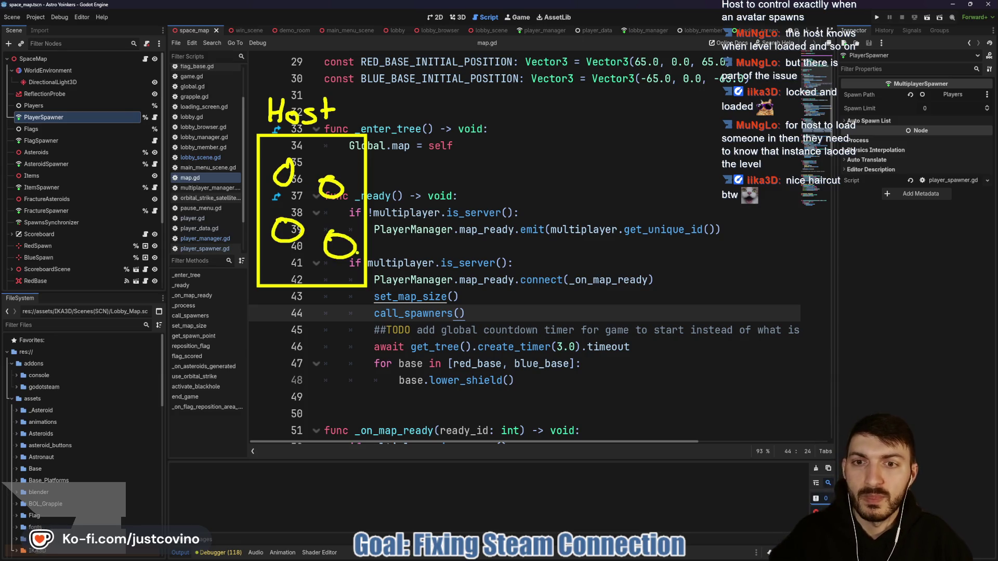
Draw a Client box with circles and arrows linking Host and Client both ways
{"action": "mouse_move", "coordinate": [450, 140]}
{"action": "left_mouse_down"}
{"action": "mouse_move", "coordinate": [535, 288]}
{"action": "mouse_move", "coordinate": [563, 292]}
{"action": "left_mouse_up"}
{"action": "mouse_move", "coordinate": [474, 110]}
{"action": "left_mouse_down"}
{"action": "mouse_move", "coordinate": [483, 138]}
{"action": "mouse_move", "coordinate": [533, 137]}
{"action": "left_mouse_up"}
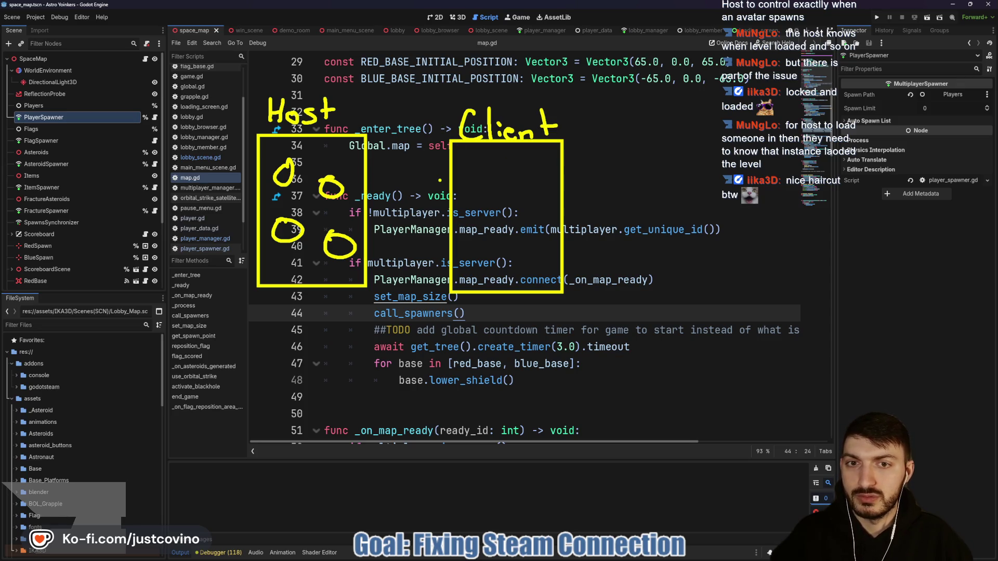
{"action": "left_click_drag", "start_coordinate": [372, 149], "coordinate": [442, 181]}
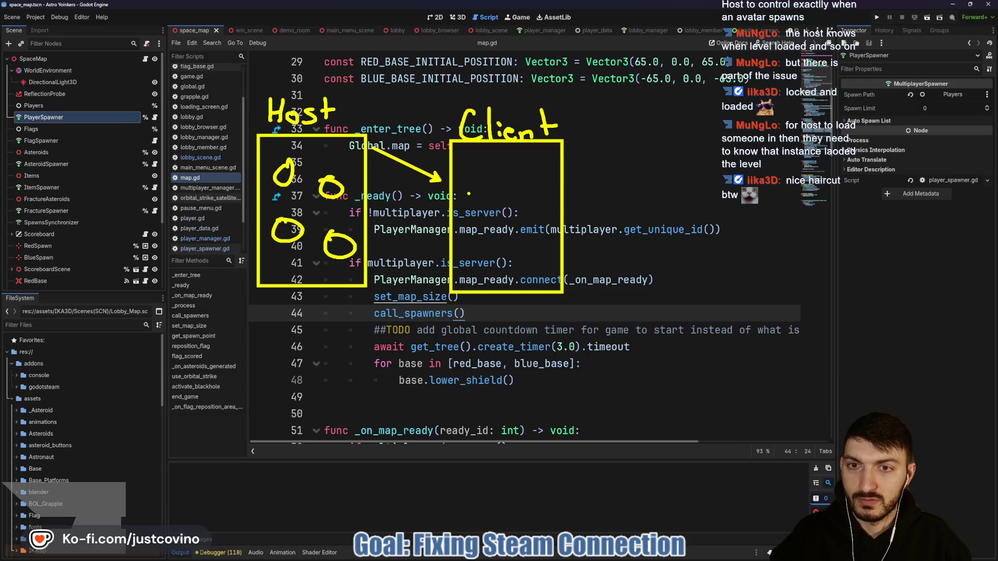
{"action": "mouse_move", "coordinate": [476, 176]}
{"action": "left_mouse_down"}
{"action": "mouse_move", "coordinate": [464, 186]}
{"action": "mouse_move", "coordinate": [517, 177]}
{"action": "left_mouse_up"}
{"action": "left_click_drag", "start_coordinate": [538, 222], "coordinate": [540, 225]}
{"action": "mouse_move", "coordinate": [481, 230]}
{"action": "left_mouse_down"}
{"action": "mouse_move", "coordinate": [474, 252]}
{"action": "mouse_move", "coordinate": [486, 235]}
{"action": "left_mouse_up"}
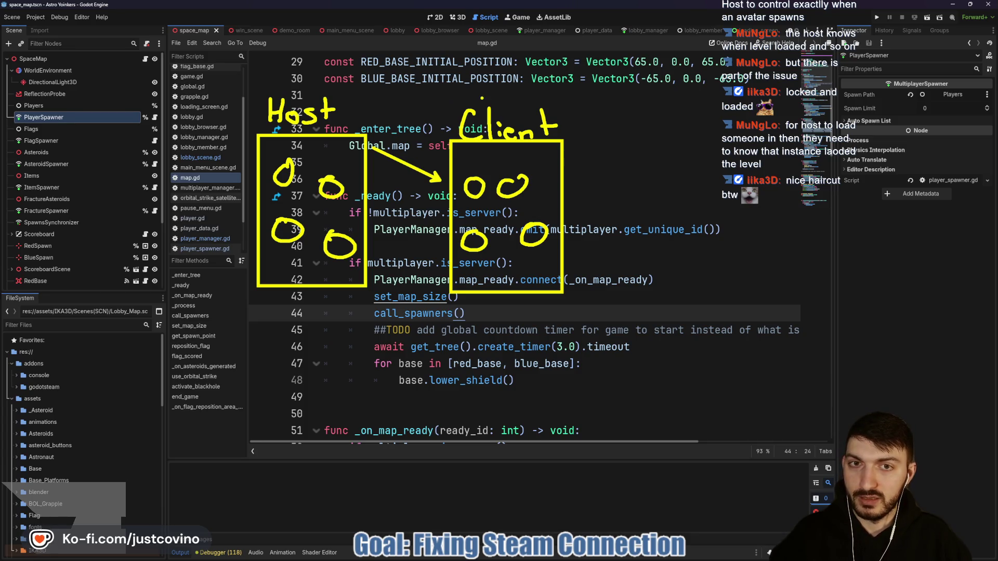
{"action": "mouse_move", "coordinate": [516, 111]}
{"action": "left_mouse_down"}
{"action": "mouse_move", "coordinate": [480, 87]}
{"action": "mouse_move", "coordinate": [381, 108]}
{"action": "left_mouse_up"}
{"action": "left_click", "coordinate": [385, 120]}
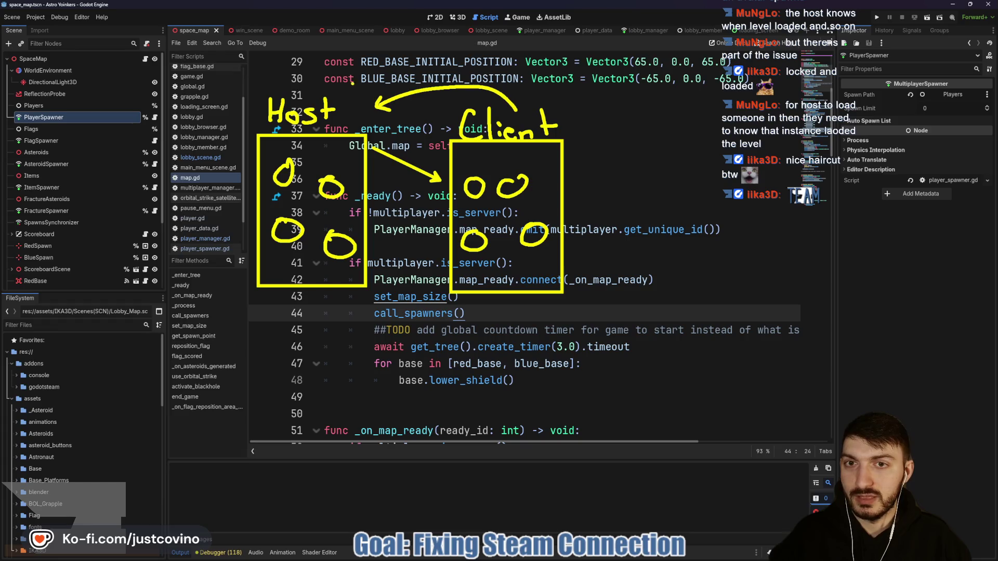
Draw a Host-to-Client line and two Lobby boxes below the code
{"action": "left_click_drag", "start_coordinate": [337, 111], "coordinate": [432, 155]}
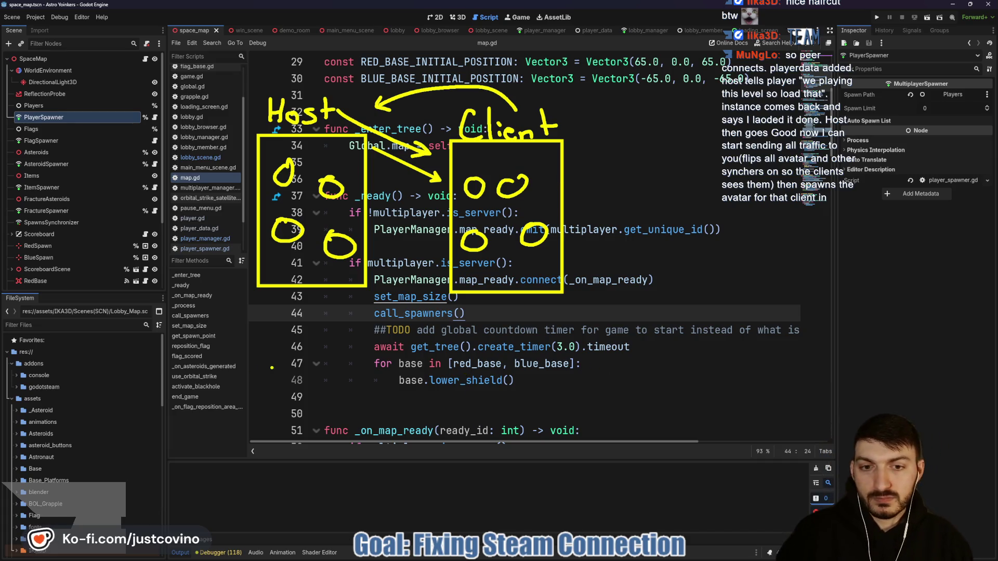
{"action": "mouse_move", "coordinate": [259, 376]}
{"action": "left_mouse_down"}
{"action": "mouse_move", "coordinate": [366, 395]}
{"action": "mouse_move", "coordinate": [244, 373]}
{"action": "left_mouse_up"}
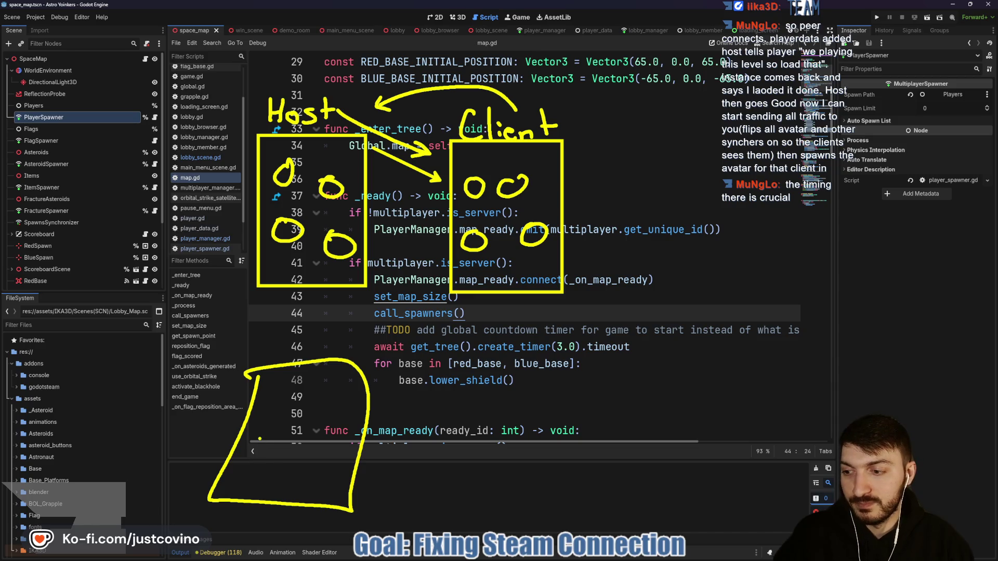
{"action": "mouse_move", "coordinate": [278, 445]}
{"action": "left_mouse_down"}
{"action": "mouse_move", "coordinate": [335, 439]}
{"action": "mouse_move", "coordinate": [324, 463]}
{"action": "left_mouse_up"}
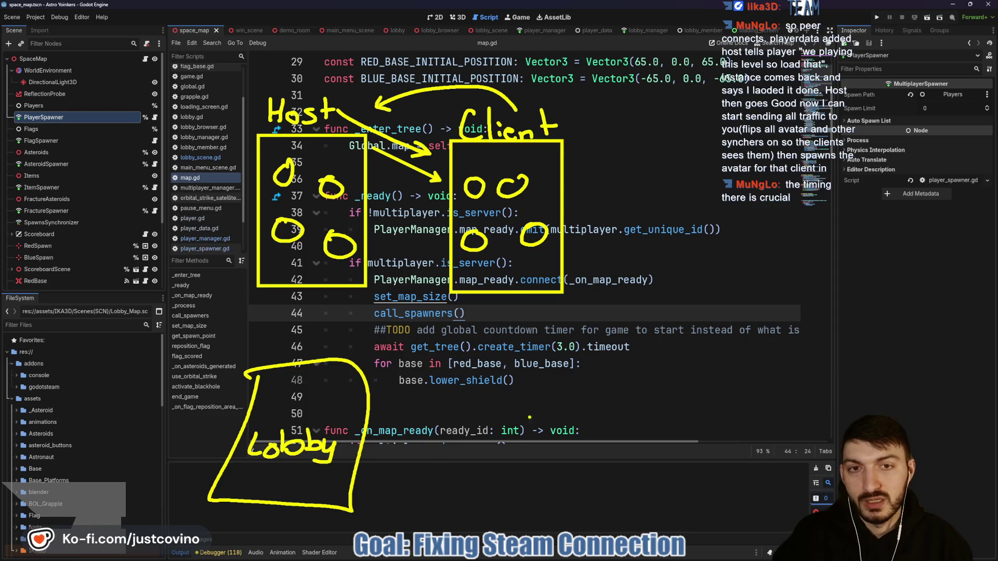
{"action": "mouse_move", "coordinate": [482, 370]}
{"action": "left_mouse_down"}
{"action": "mouse_move", "coordinate": [476, 431]}
{"action": "mouse_move", "coordinate": [611, 370]}
{"action": "mouse_move", "coordinate": [474, 374]}
{"action": "left_mouse_up"}
{"action": "mouse_move", "coordinate": [488, 411]}
{"action": "left_mouse_down"}
{"action": "mouse_move", "coordinate": [500, 442]}
{"action": "mouse_move", "coordinate": [552, 438]}
{"action": "mouse_move", "coordinate": [564, 450]}
{"action": "left_mouse_up"}
Add arrows between the lobbies, mark the left one H and the right one Client
{"action": "mouse_move", "coordinate": [337, 327]}
{"action": "left_mouse_down"}
{"action": "mouse_move", "coordinate": [489, 331]}
{"action": "mouse_move", "coordinate": [460, 338]}
{"action": "left_mouse_up"}
{"action": "left_click_drag", "start_coordinate": [338, 318], "coordinate": [369, 349]}
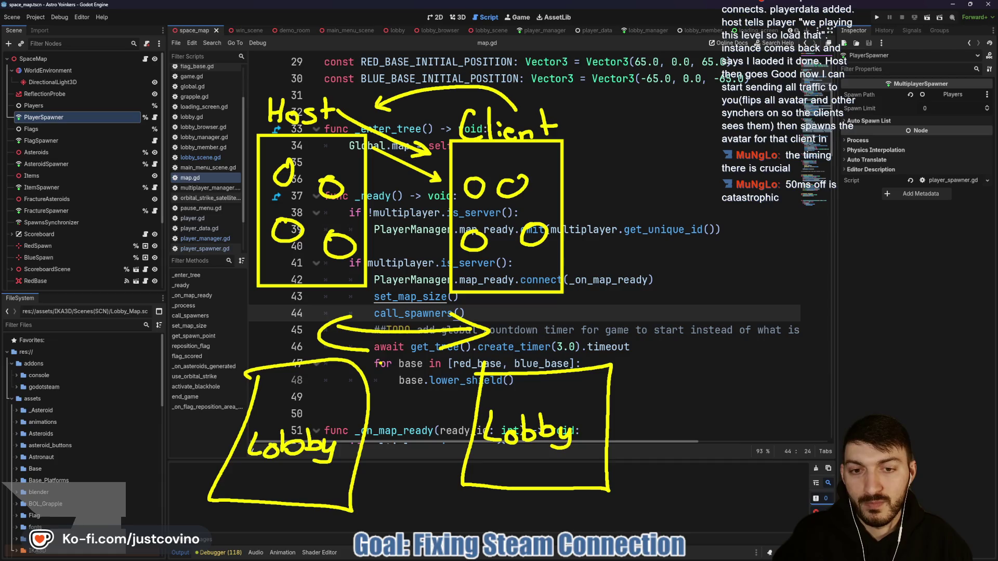
{"action": "left_click_drag", "start_coordinate": [266, 312], "coordinate": [265, 355]}
{"action": "mouse_move", "coordinate": [287, 314]}
{"action": "left_mouse_down"}
{"action": "mouse_move", "coordinate": [285, 349]}
{"action": "mouse_move", "coordinate": [285, 337]}
{"action": "left_mouse_up"}
{"action": "left_click_drag", "start_coordinate": [378, 416], "coordinate": [442, 416]}
{"action": "left_click_drag", "start_coordinate": [428, 410], "coordinate": [442, 416]}
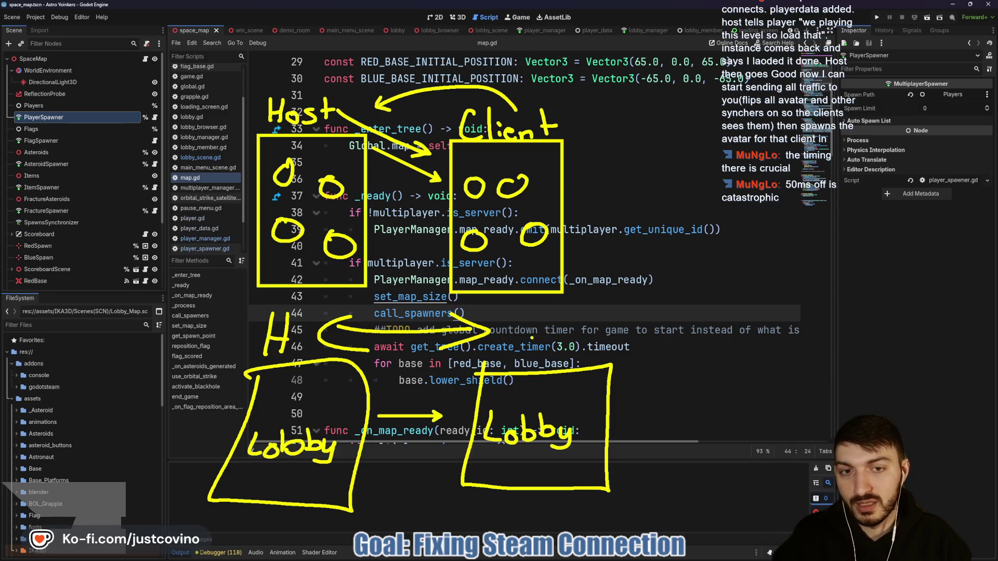
{"action": "left_click_drag", "start_coordinate": [508, 345], "coordinate": [530, 363]}
{"action": "mouse_move", "coordinate": [540, 337]}
{"action": "left_mouse_down"}
{"action": "mouse_move", "coordinate": [541, 354]}
{"action": "mouse_move", "coordinate": [599, 363]}
{"action": "left_mouse_up"}
{"action": "left_click_drag", "start_coordinate": [602, 354], "coordinate": [617, 352]}
{"action": "left_click", "coordinate": [524, 394]}
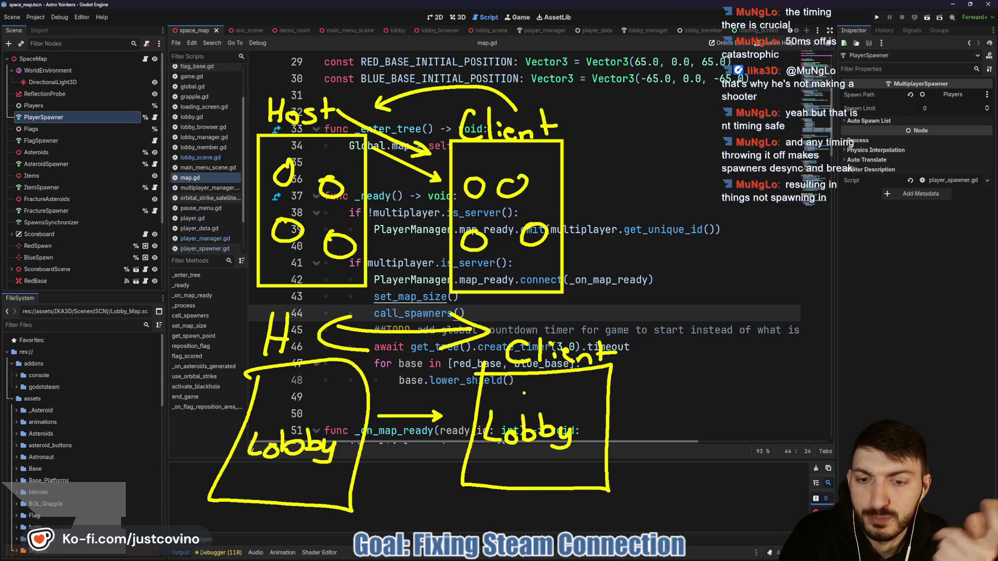
Erase all the Host/Client and Lobby annotations with Escape
{"action": "key", "text": "Escape"}
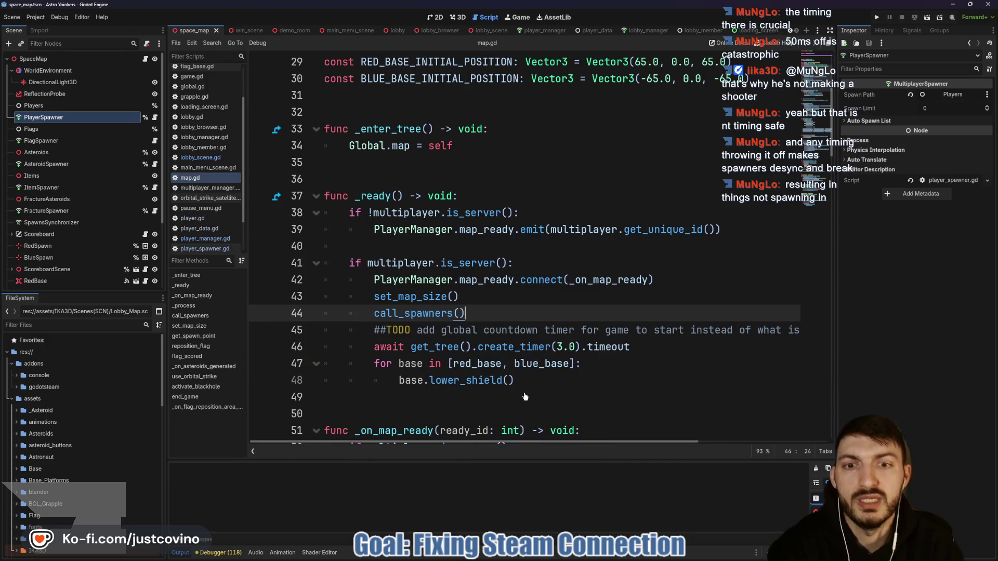
Open player_manager.gd and highlight the member_validated signal and _on_member_validated handler
{"action": "left_click", "coordinate": [540, 30]}
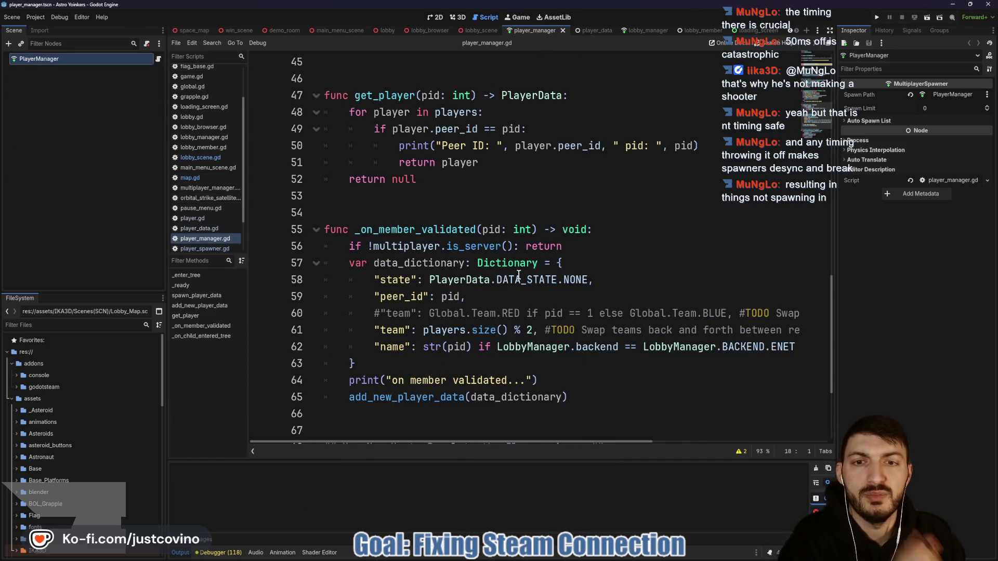
{"action": "scroll", "coordinate": [517, 276], "scroll_direction": "up", "scroll_amount": 6}
{"action": "scroll", "coordinate": [517, 276], "scroll_direction": "up", "scroll_amount": 4}
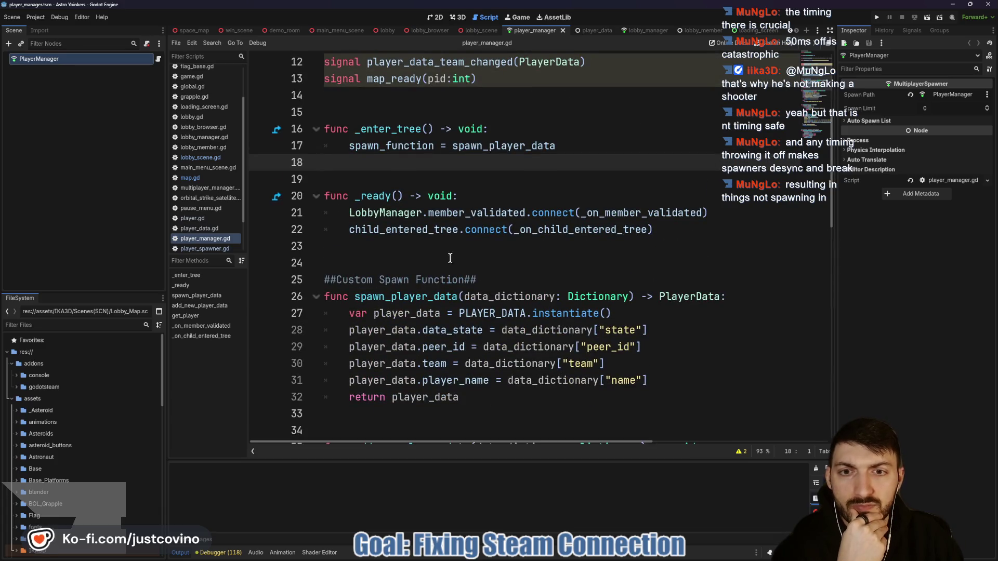
{"action": "double_click", "coordinate": [460, 214]}
{"action": "double_click", "coordinate": [615, 214]}
Inspect the add_new_player_data call on line 65 and its function
{"action": "scroll", "coordinate": [524, 274], "scroll_direction": "down", "scroll_amount": 6}
{"action": "scroll", "coordinate": [524, 273], "scroll_direction": "down", "scroll_amount": 4}
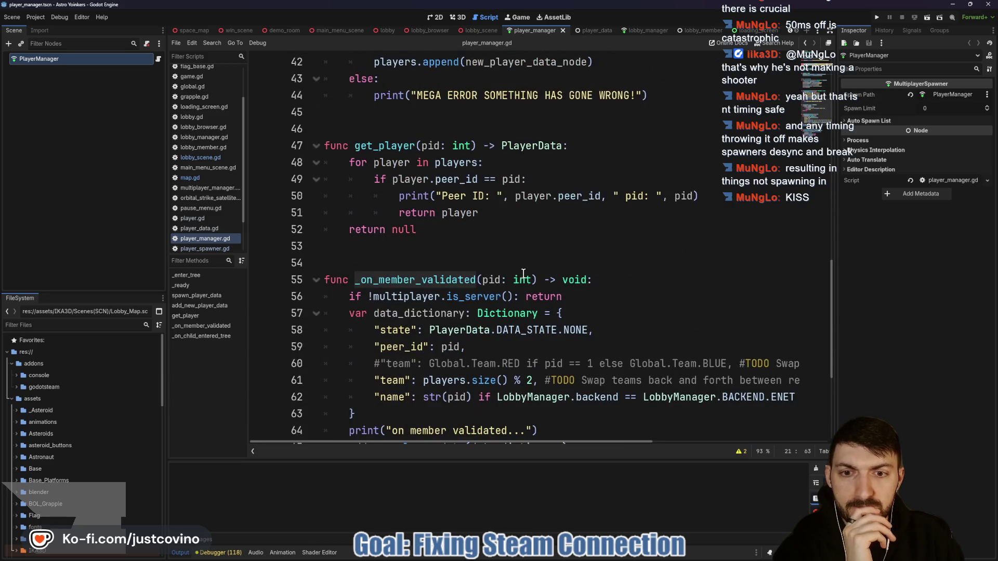
{"action": "scroll", "coordinate": [524, 274], "scroll_direction": "down", "scroll_amount": 2}
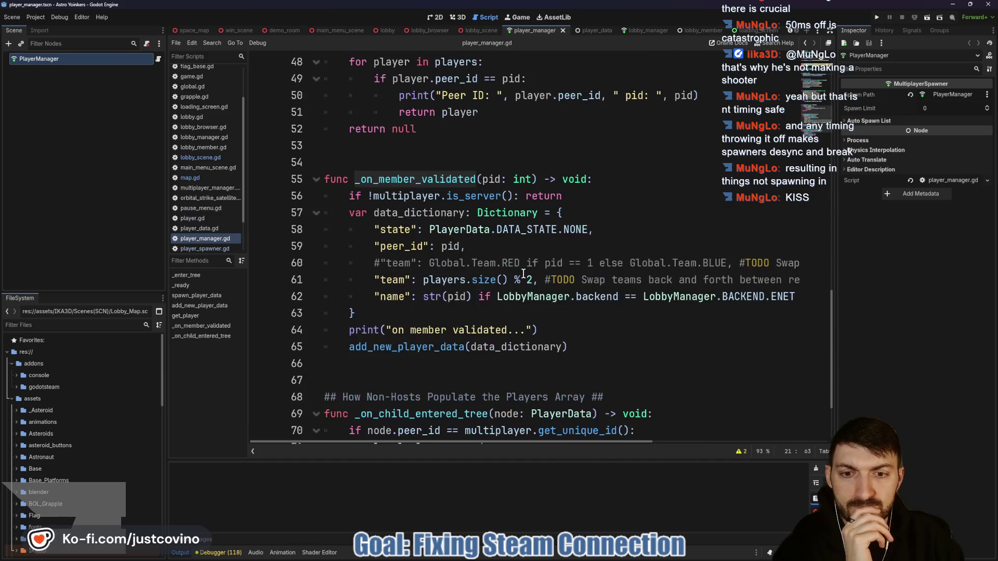
{"action": "double_click", "coordinate": [410, 352]}
{"action": "scroll", "coordinate": [511, 330], "scroll_direction": "down", "scroll_amount": 2}
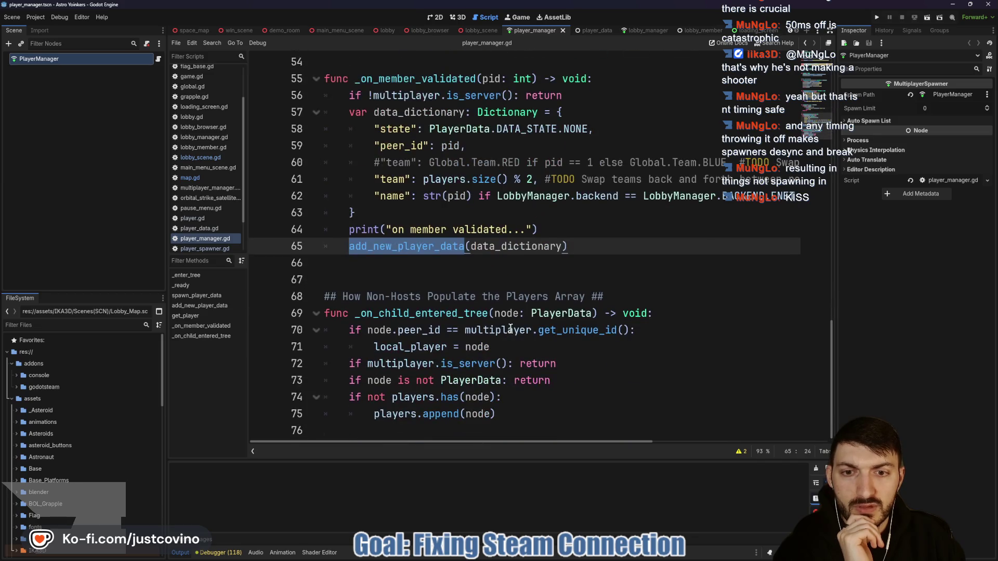
{"action": "scroll", "coordinate": [485, 304], "scroll_direction": "up", "scroll_amount": 9}
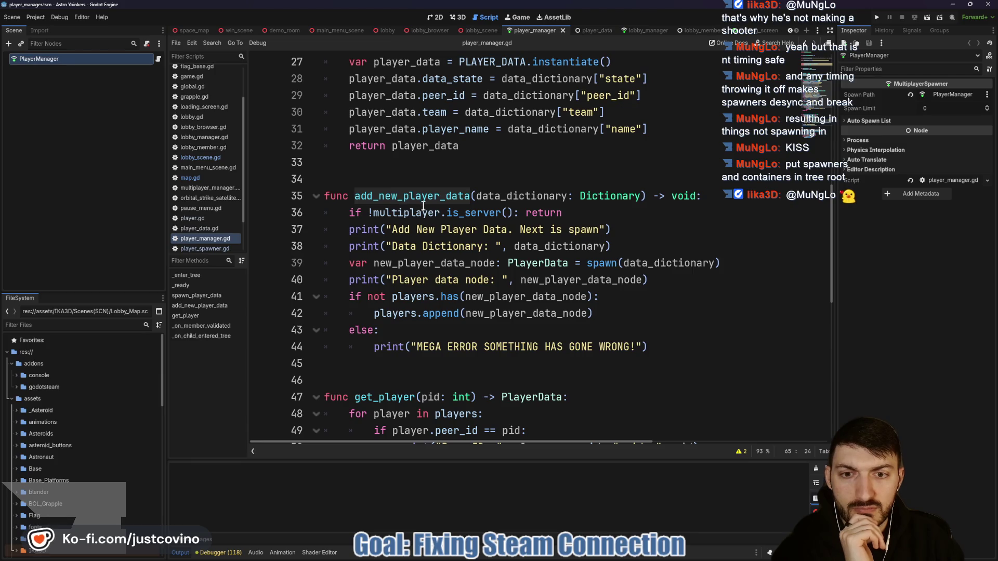
{"action": "scroll", "coordinate": [444, 244], "scroll_direction": "up", "scroll_amount": 5}
{"action": "scroll", "coordinate": [409, 256], "scroll_direction": "down", "scroll_amount": 5}
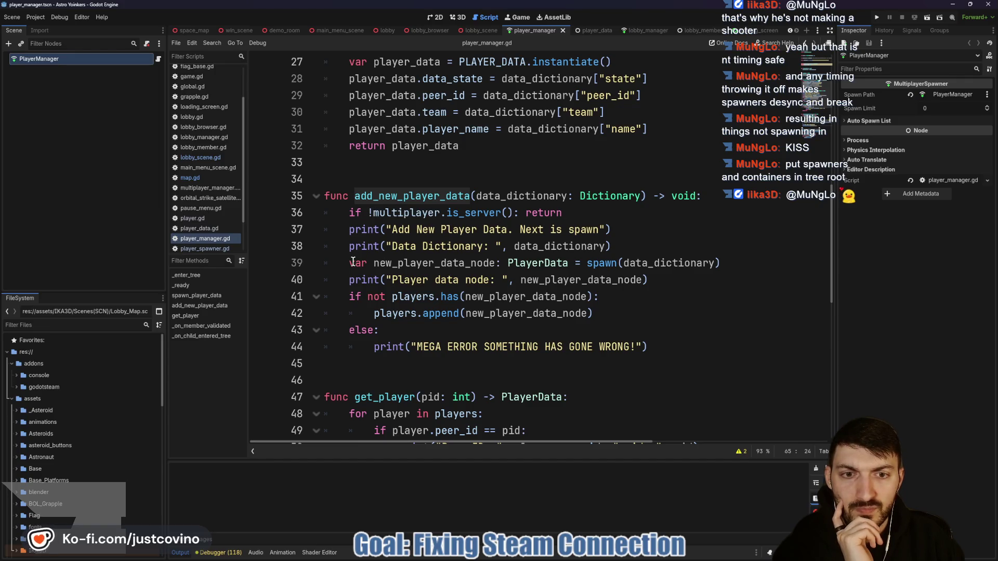
{"action": "left_click_drag", "start_coordinate": [349, 264], "coordinate": [722, 263]}
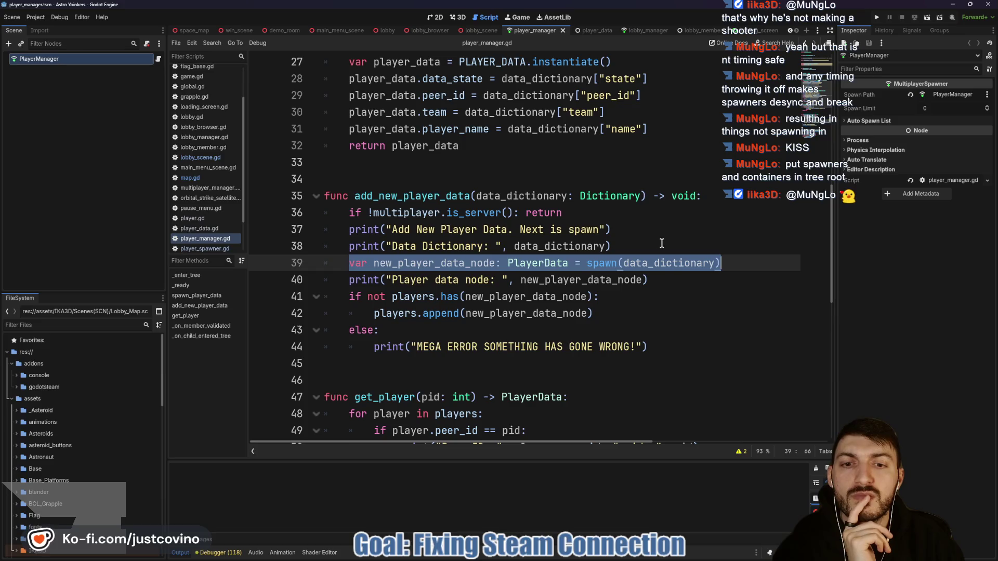
{"action": "left_click_drag", "start_coordinate": [646, 314], "coordinate": [305, 301]}
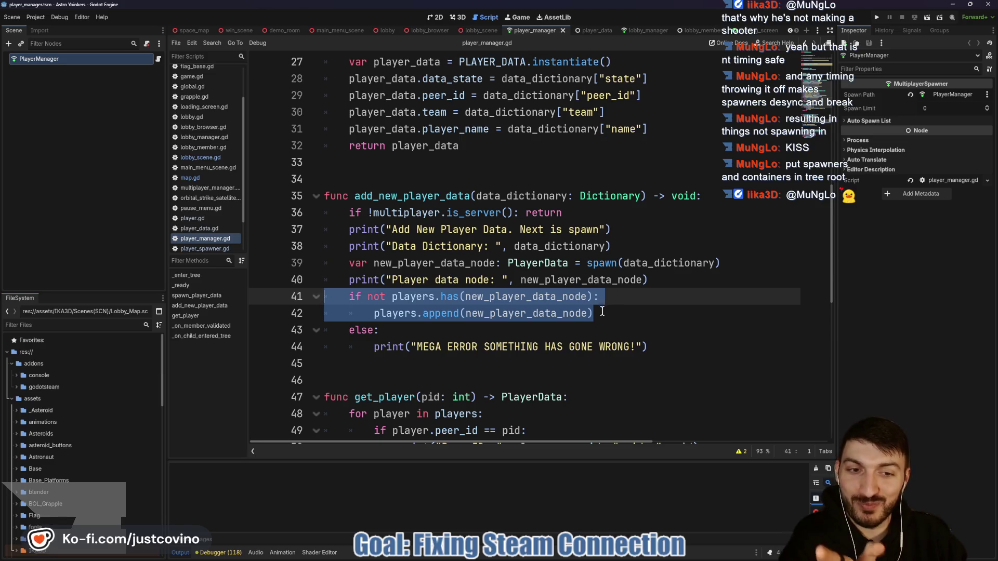
{"action": "left_click", "coordinate": [604, 310]}
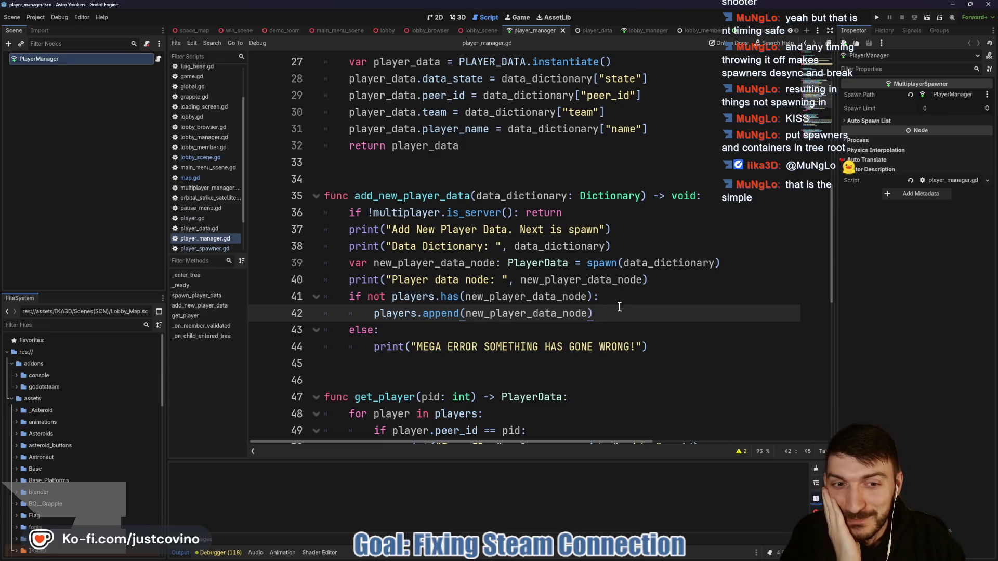
{"action": "left_click_drag", "start_coordinate": [608, 312], "coordinate": [326, 297]}
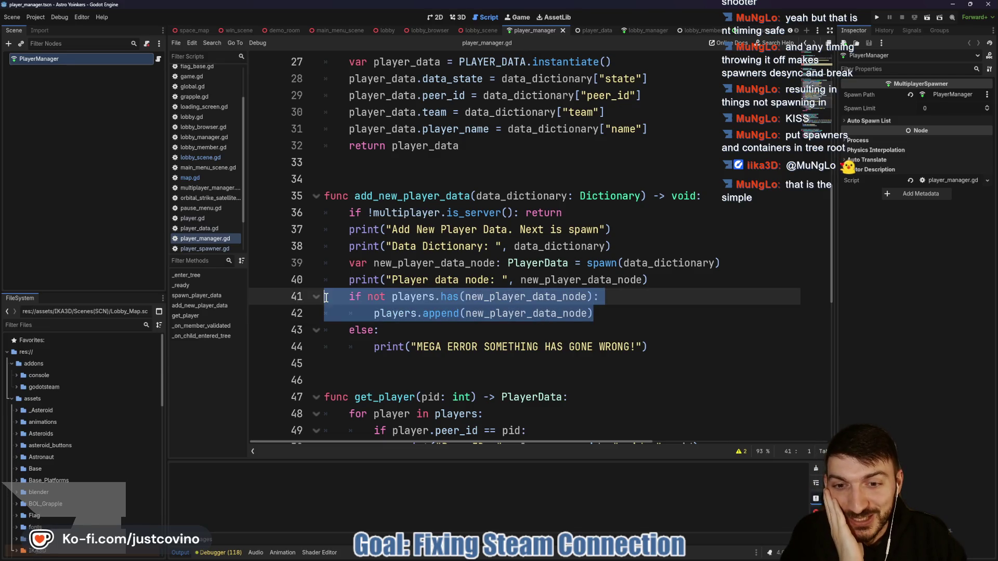
{"action": "left_click", "coordinate": [612, 308]}
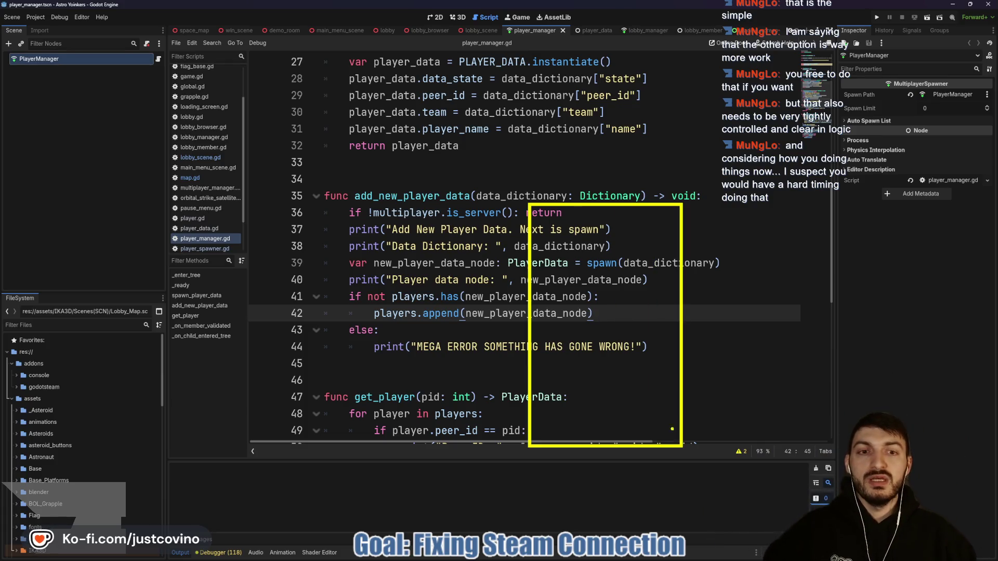
Draw an arrow from Dictionary to lines 37–38 and box the code on lines 41–48
{"action": "mouse_move", "coordinate": [577, 186]}
{"action": "left_mouse_down"}
{"action": "mouse_move", "coordinate": [520, 170]}
{"action": "mouse_move", "coordinate": [343, 253]}
{"action": "mouse_move", "coordinate": [372, 248]}
{"action": "left_mouse_up"}
{"action": "left_click_drag", "start_coordinate": [268, 284], "coordinate": [292, 384]}
{"action": "key", "text": "ctrl+z"}
{"action": "left_click_drag", "start_coordinate": [291, 283], "coordinate": [391, 423]}
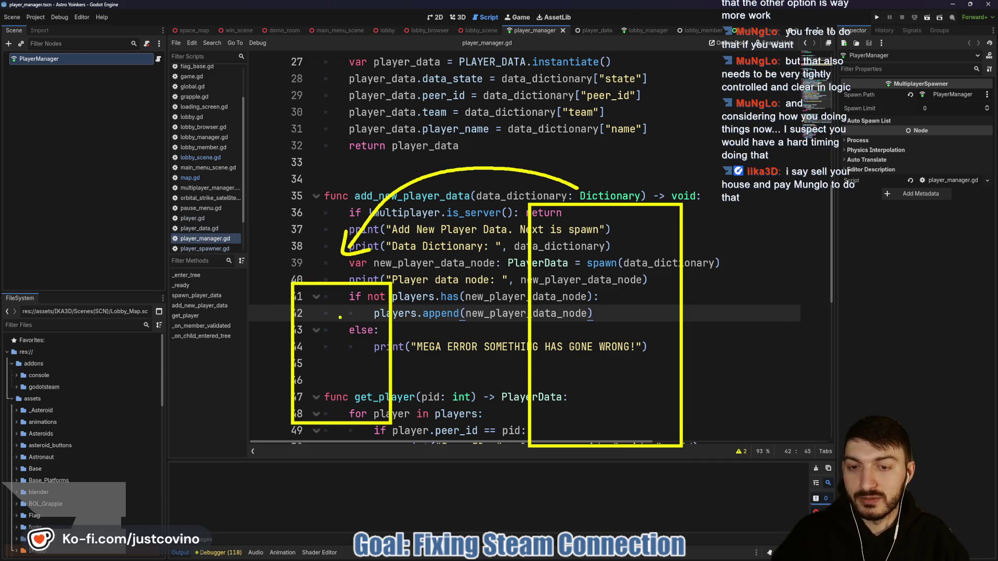
Turn the stroke under line 43 into an arrow and write 'Host' beside lines 41–42
{"action": "mouse_move", "coordinate": [372, 329]}
{"action": "left_mouse_down"}
{"action": "mouse_move", "coordinate": [494, 322]}
{"action": "mouse_move", "coordinate": [498, 340]}
{"action": "left_mouse_up"}
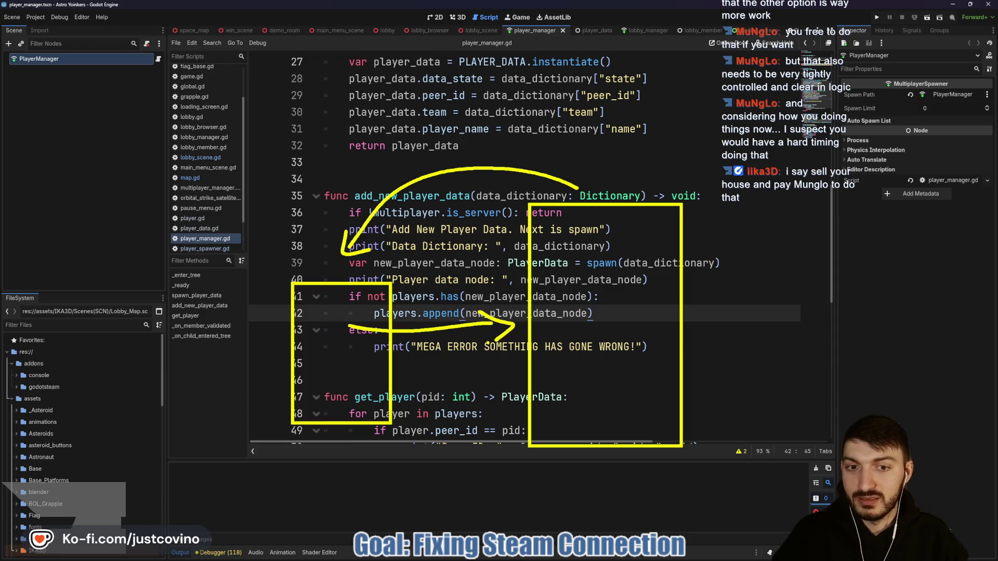
{"action": "mouse_move", "coordinate": [300, 307]}
{"action": "left_mouse_down"}
{"action": "mouse_move", "coordinate": [324, 304]}
{"action": "mouse_move", "coordinate": [326, 319]}
{"action": "mouse_move", "coordinate": [349, 311]}
{"action": "left_mouse_up"}
{"action": "left_click_drag", "start_coordinate": [348, 317], "coordinate": [363, 303]}
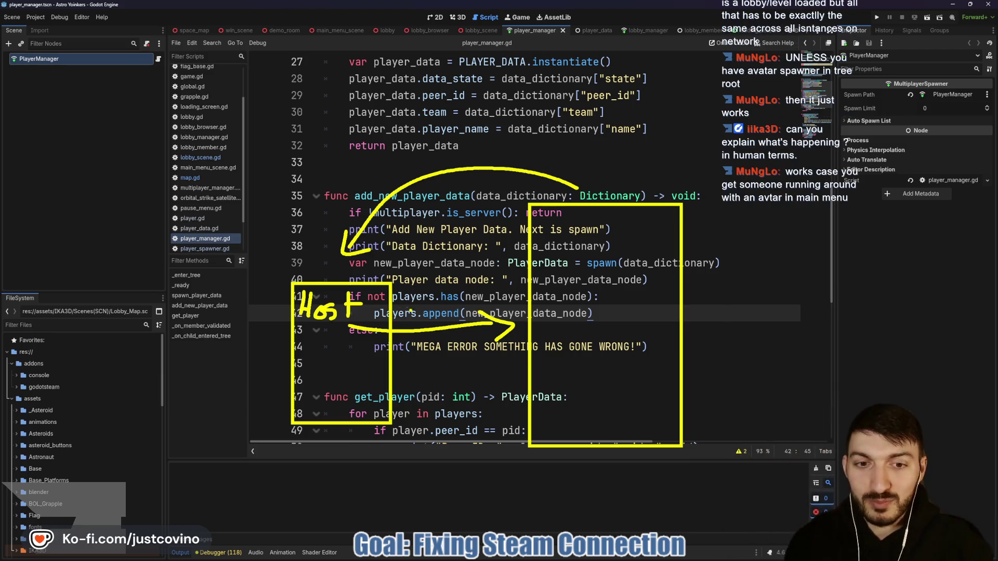
Circle the top-right chat, draw a downward arrow to a new rectangle, and dot it
{"action": "mouse_move", "coordinate": [706, 73]}
{"action": "left_mouse_down"}
{"action": "mouse_move", "coordinate": [832, 193]}
{"action": "mouse_move", "coordinate": [703, 63]}
{"action": "left_mouse_up"}
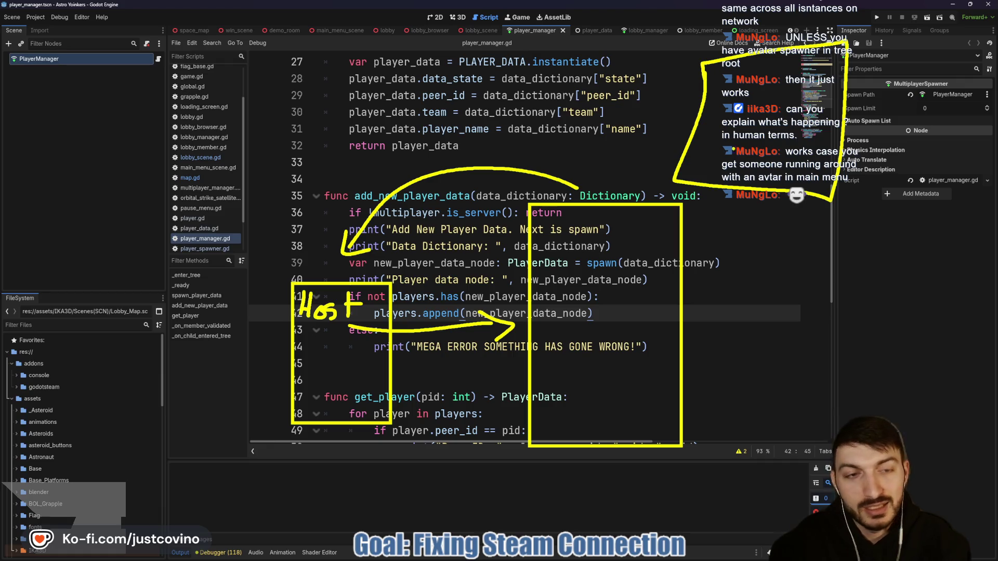
{"action": "mouse_move", "coordinate": [749, 200]}
{"action": "left_mouse_down"}
{"action": "mouse_move", "coordinate": [749, 283]}
{"action": "mouse_move", "coordinate": [730, 320]}
{"action": "mouse_move", "coordinate": [848, 406]}
{"action": "left_mouse_up"}
{"action": "mouse_move", "coordinate": [726, 307]}
{"action": "left_mouse_down"}
{"action": "mouse_move", "coordinate": [716, 318]}
{"action": "mouse_move", "coordinate": [726, 309]}
{"action": "left_mouse_up"}
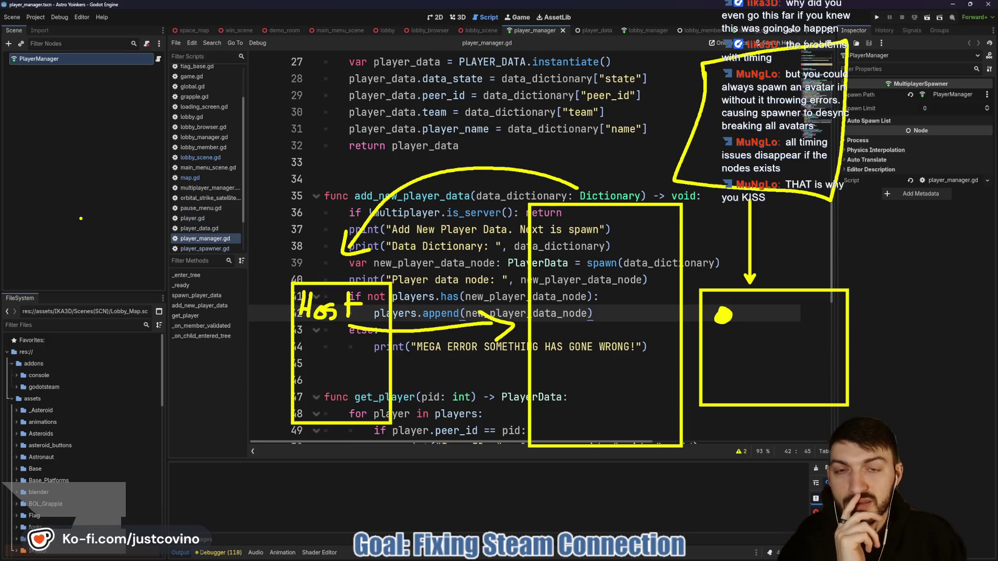
Clear the drawings and enter 'random print' as the summary for the lobby_scene.gd change
{"action": "key", "text": "Escape"}
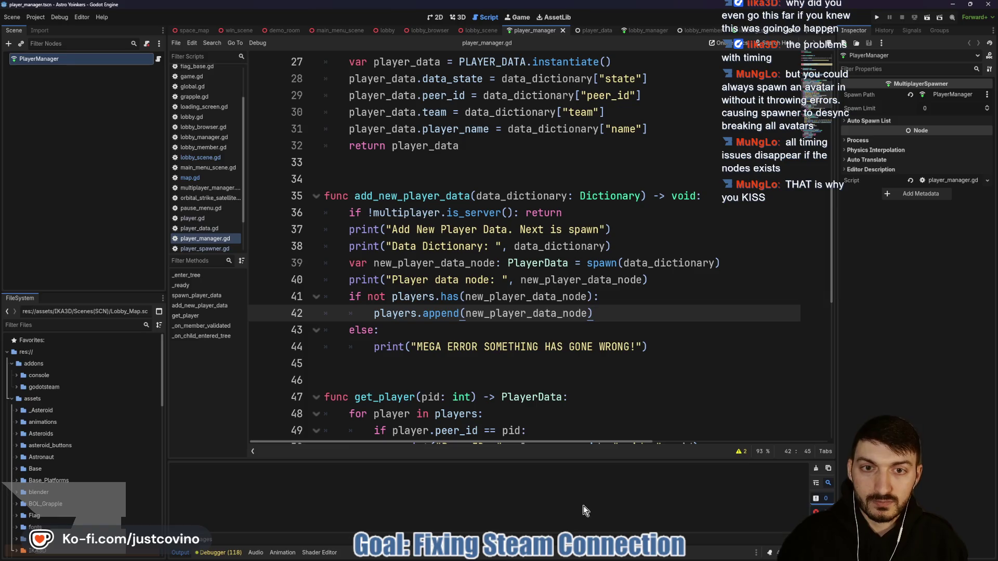
{"action": "mouse_move", "coordinate": [618, 559]}
{"action": "left_click", "coordinate": [549, 558]}
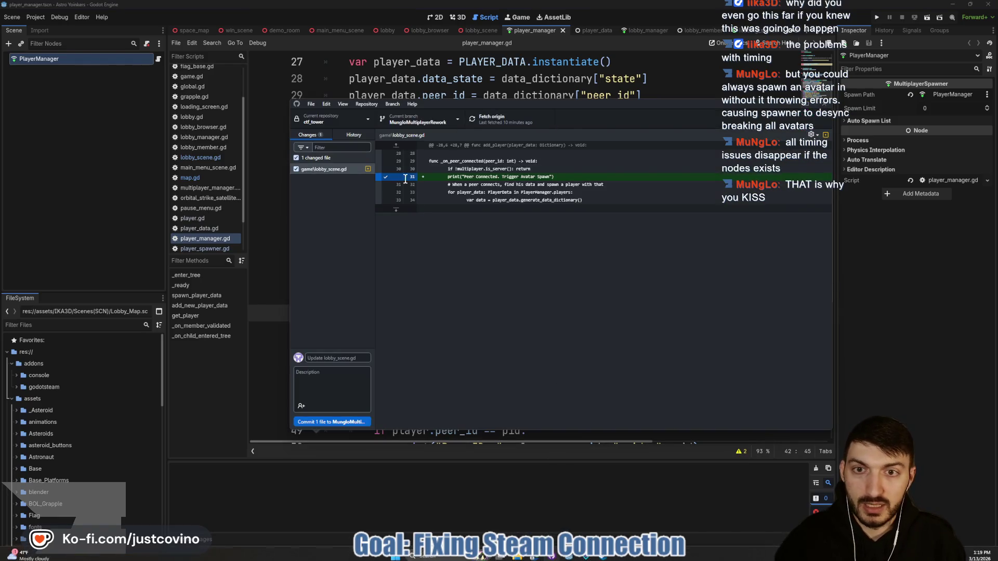
{"action": "left_click", "coordinate": [334, 358]}
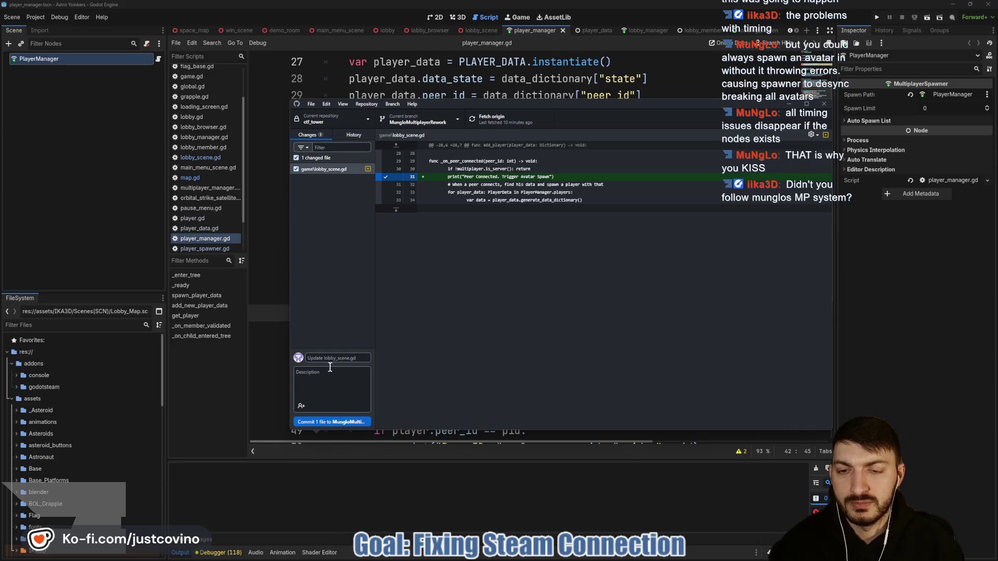
{"action": "type", "text": "I"}
{"action": "key", "text": "BackSpace"}
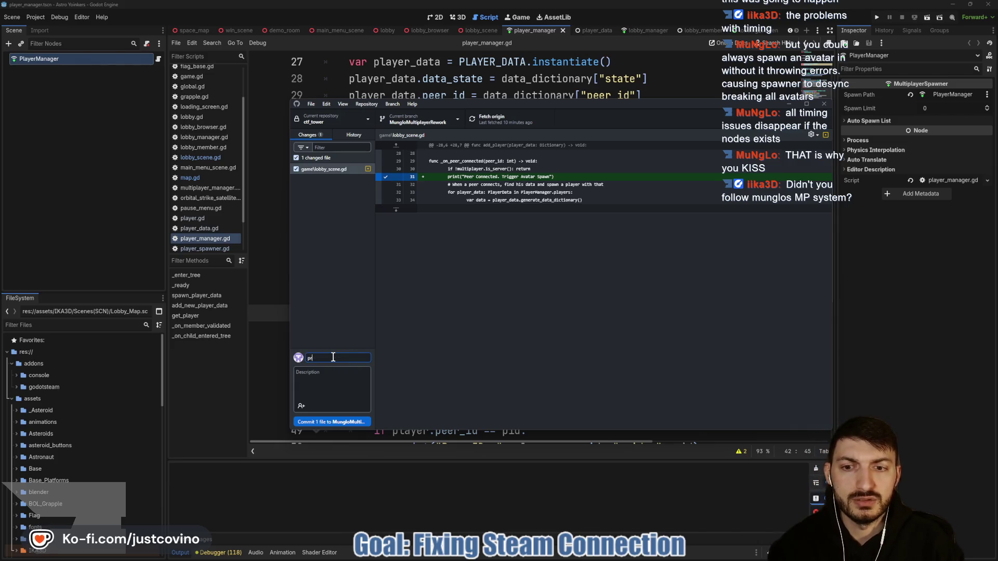
{"action": "type", "text": "random print"}
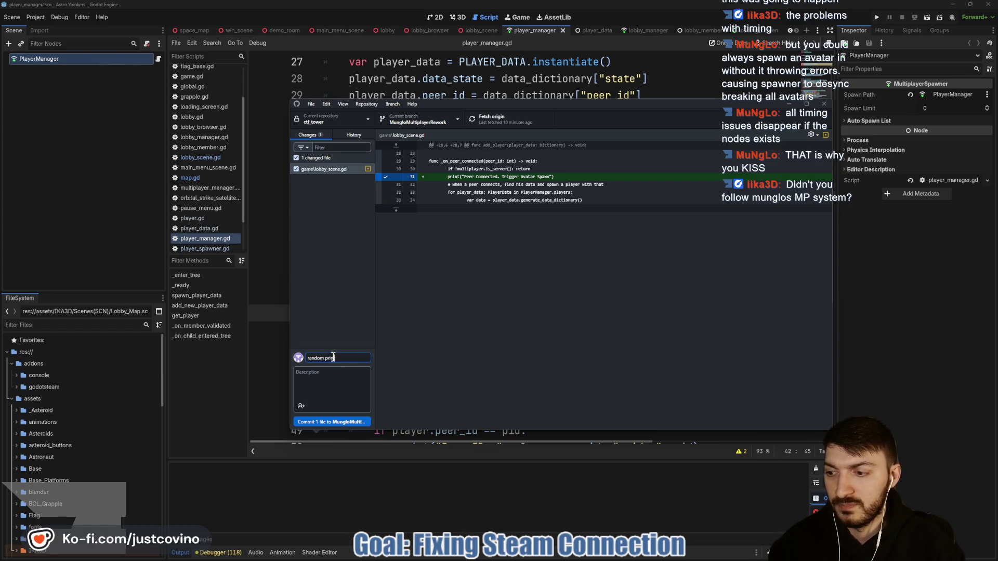
Commit the change, push it to origin, and return to the Godot script editor
{"action": "left_click", "coordinate": [316, 421]}
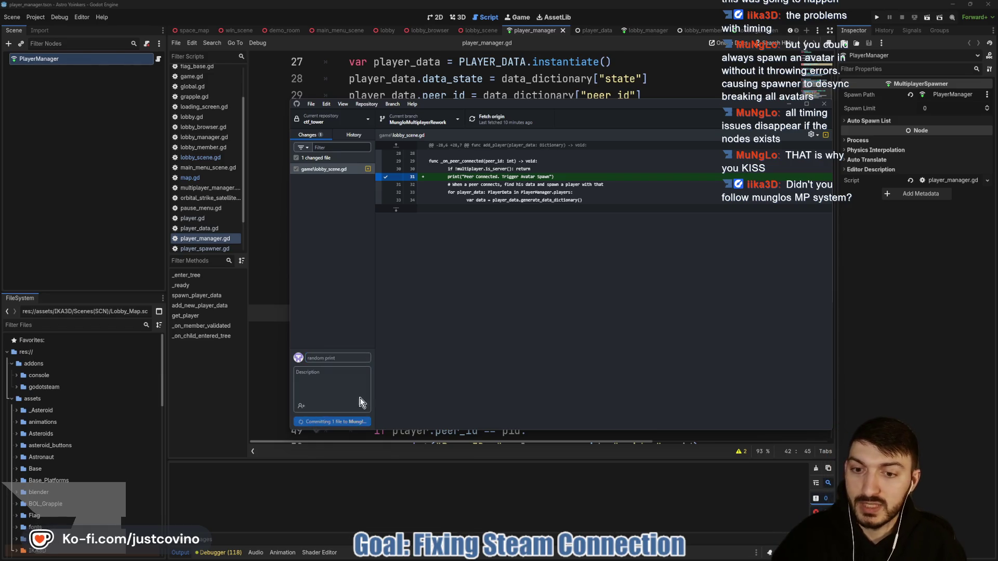
{"action": "left_click", "coordinate": [696, 209]}
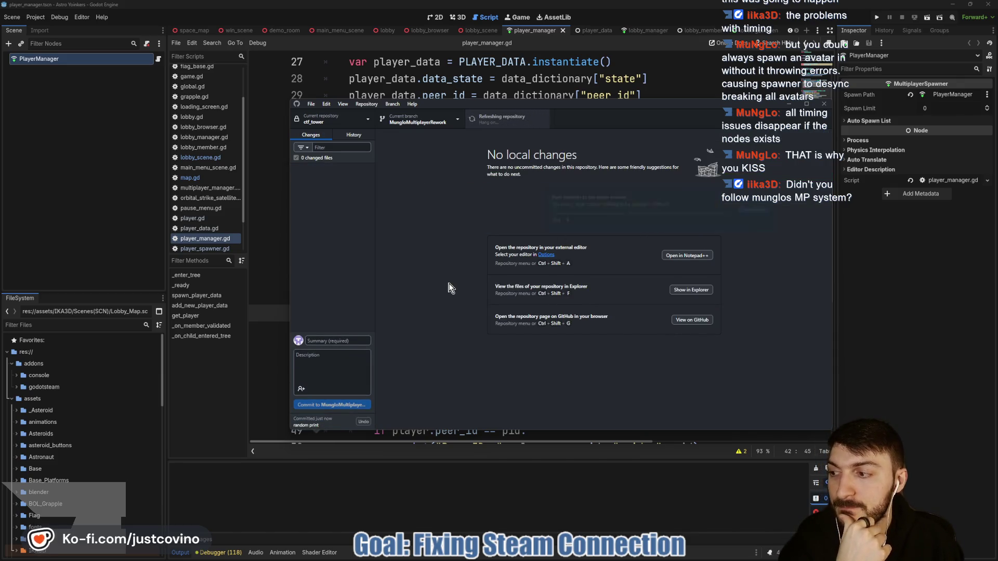
{"action": "left_click", "coordinate": [213, 238]}
{"action": "left_click", "coordinate": [415, 173]}
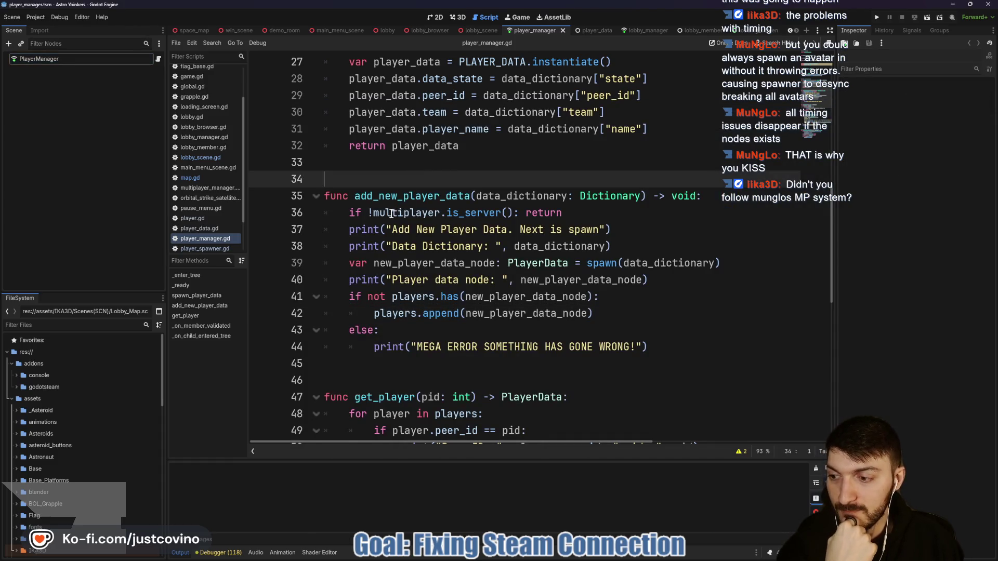
View the lobby_scene tab, then go back to the player_manager script
{"action": "mouse_move", "coordinate": [391, 214]}
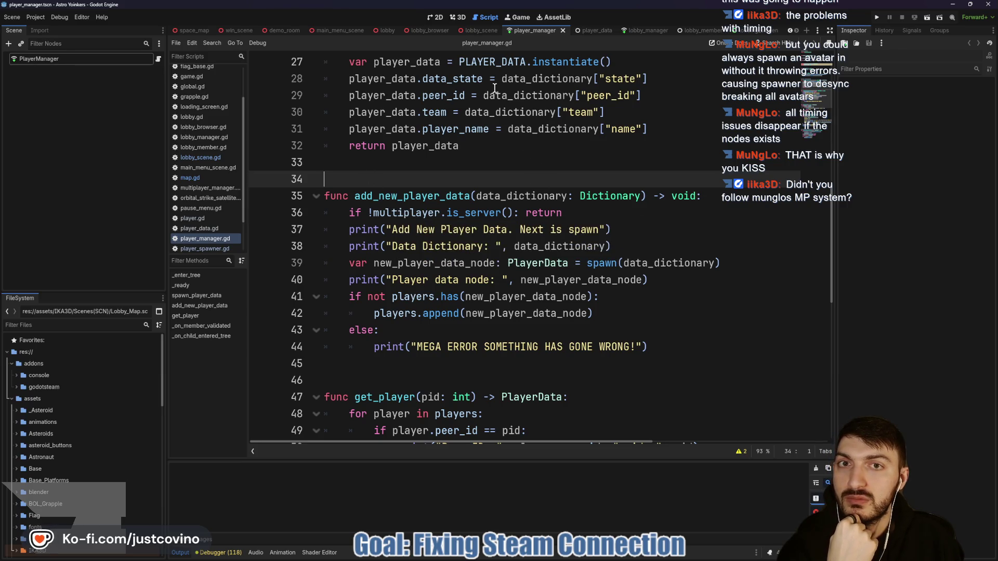
{"action": "left_click", "coordinate": [480, 31]}
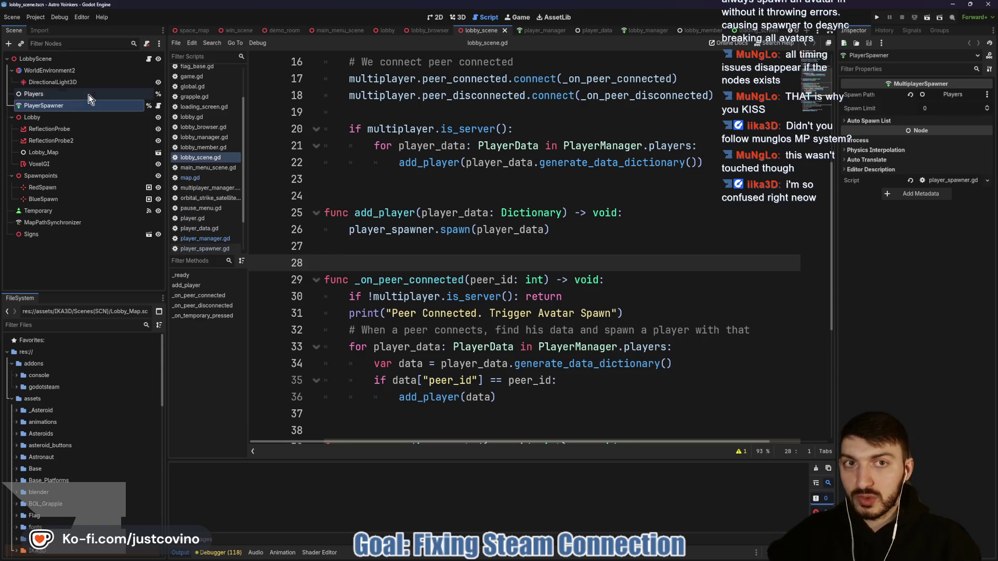
{"action": "left_click", "coordinate": [536, 32]}
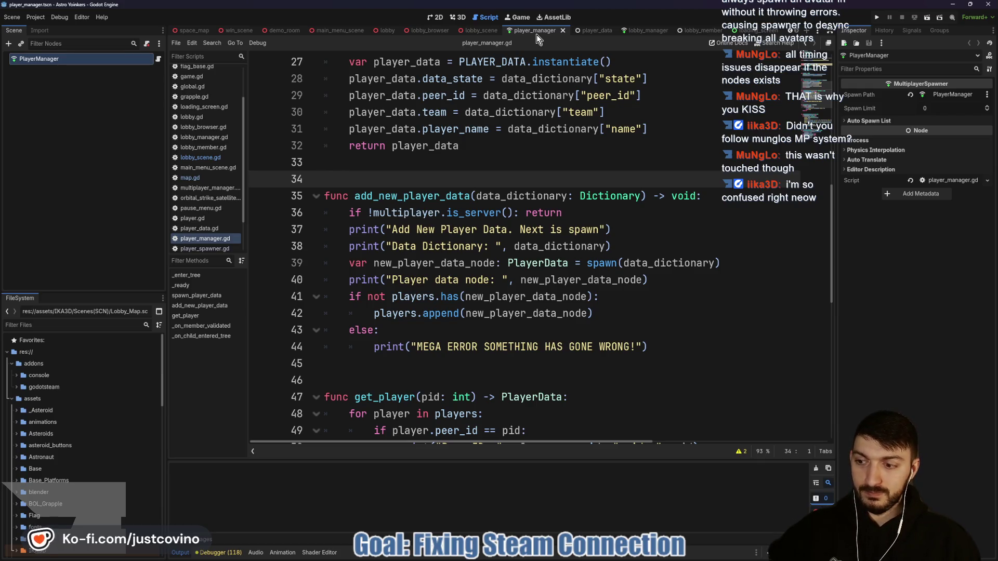
Return to the lobby scene and inspect the Players and PlayerSpawner nodes
{"action": "left_click", "coordinate": [482, 31]}
{"action": "left_click", "coordinate": [52, 94]}
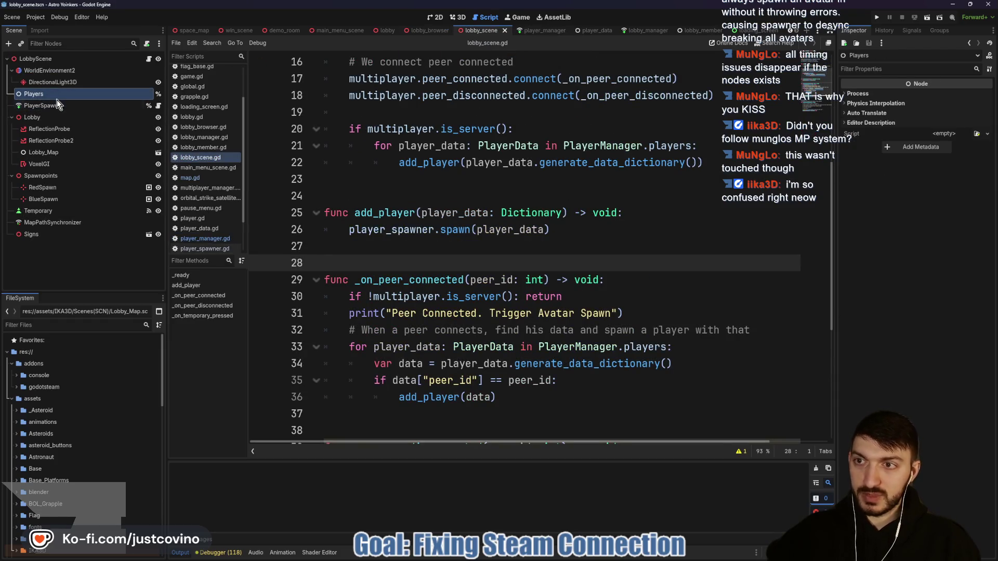
{"action": "left_click", "coordinate": [57, 105]}
{"action": "left_click", "coordinate": [35, 94]}
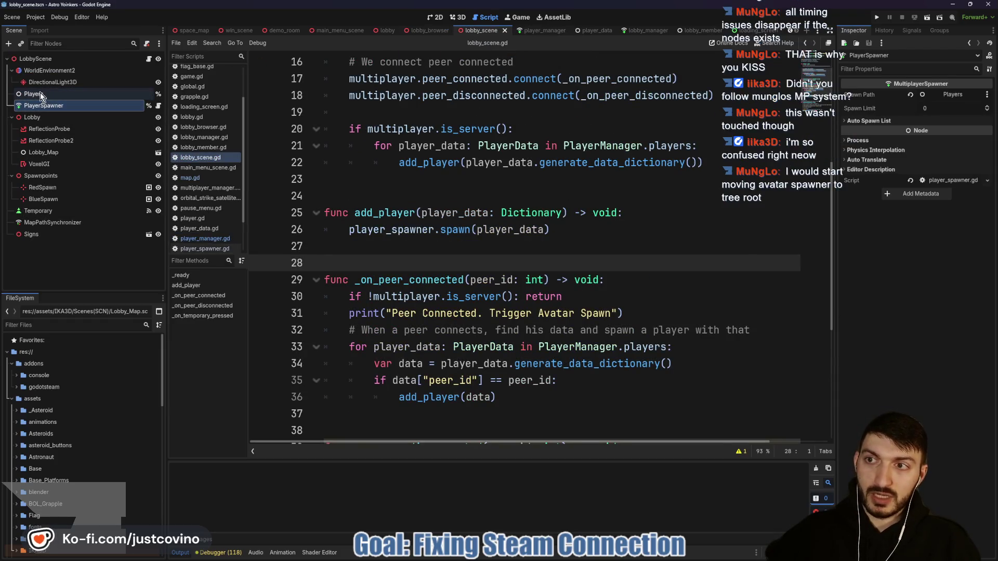
{"action": "left_click", "coordinate": [58, 106]}
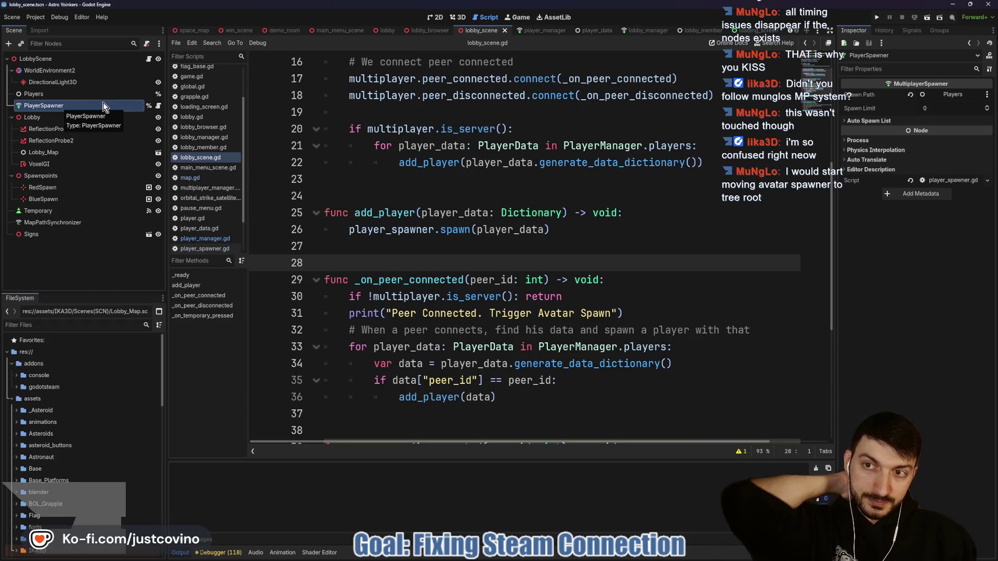
Open the PlayerSpawner node's attached script, player_spawner.gd
{"action": "left_click", "coordinate": [159, 106]}
{"action": "left_click", "coordinate": [461, 218]}
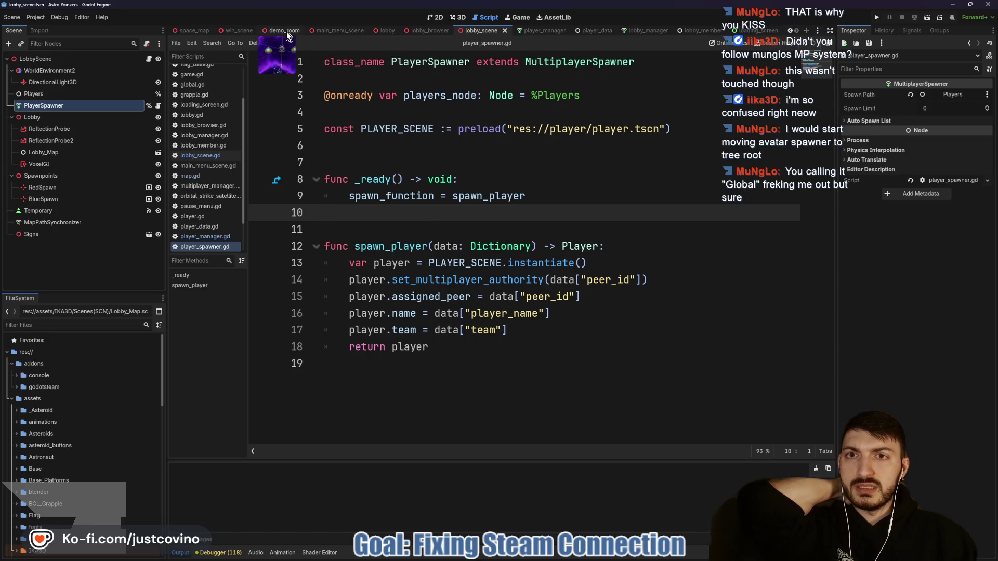
{"action": "left_click", "coordinate": [202, 30]}
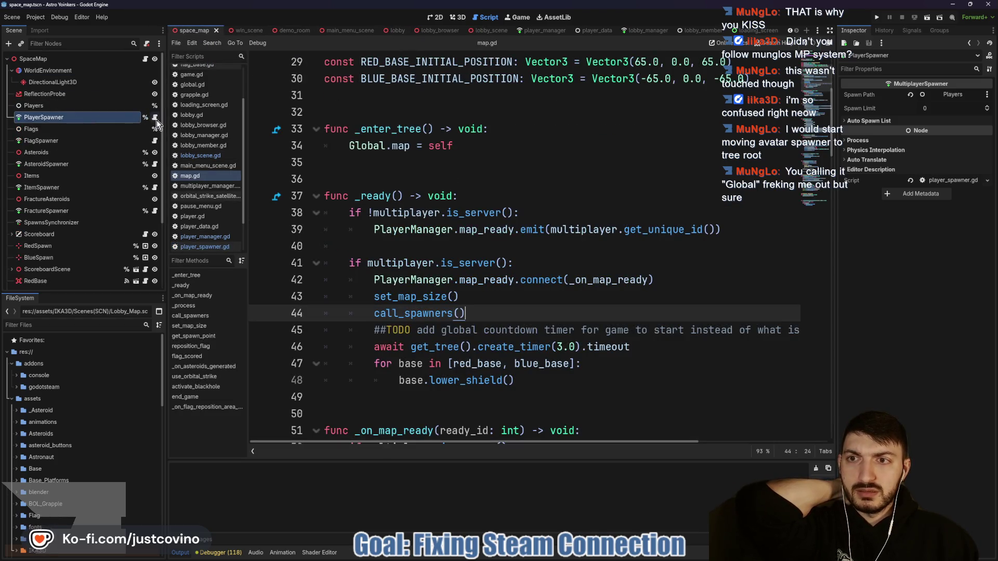
Open player_spawner.gd from the space_map PlayerSpawner node
{"action": "left_click", "coordinate": [154, 118]}
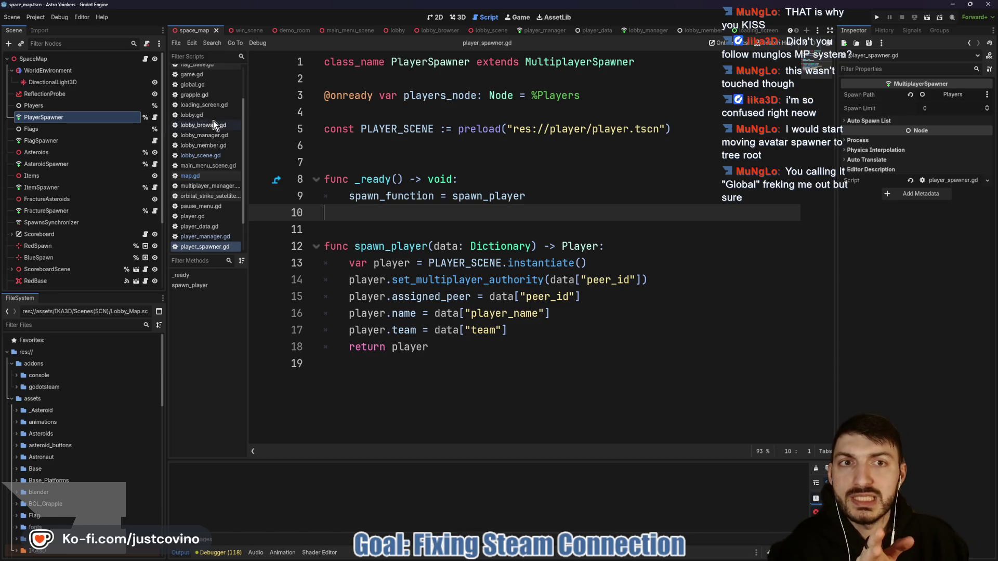
Save the PlayerSpawner branch as scene avatar_spawner.tscn inside res://game/Multiplayer
{"action": "right_click", "coordinate": [54, 119]}
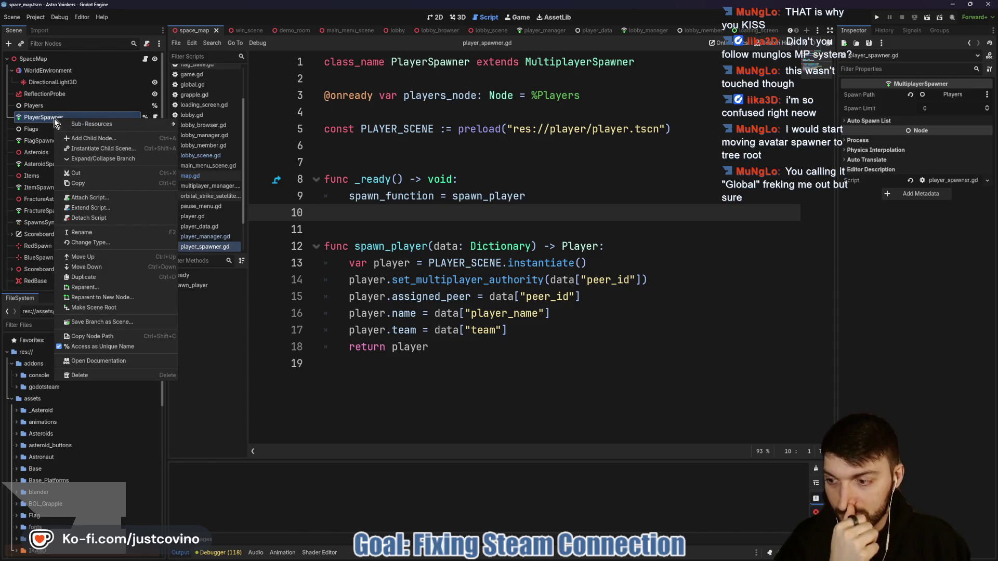
{"action": "left_click", "coordinate": [118, 322]}
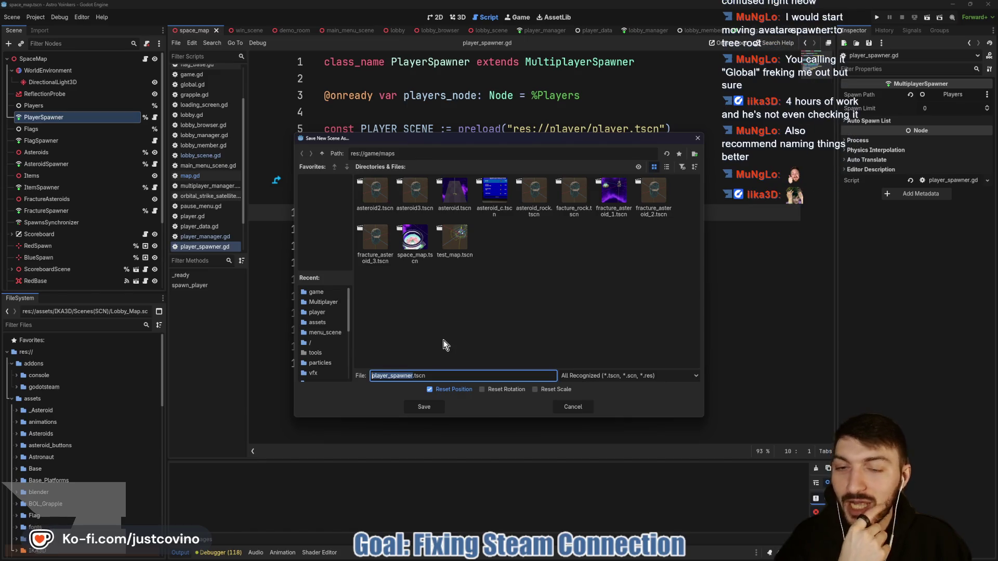
{"action": "left_click", "coordinate": [322, 154]}
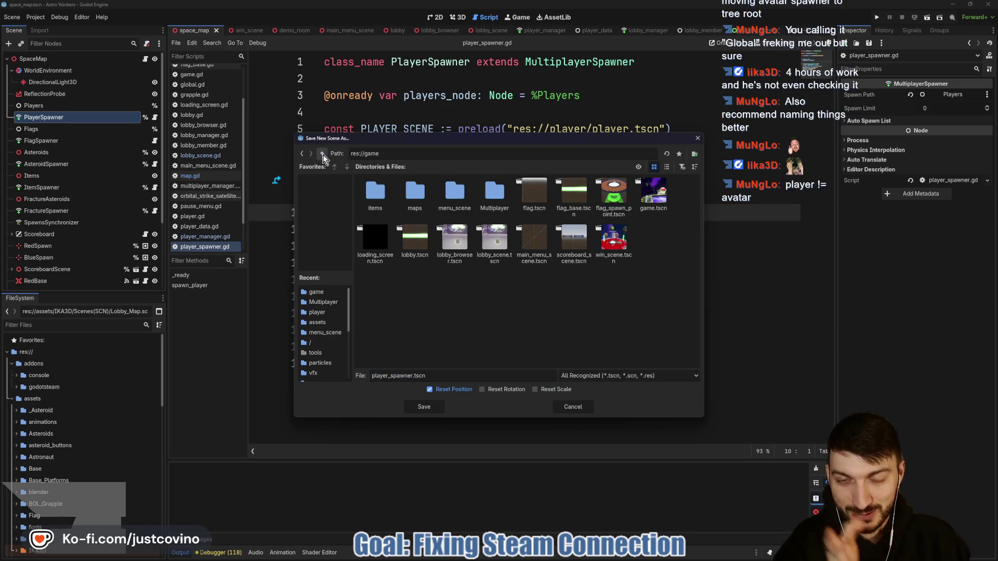
{"action": "double_click", "coordinate": [495, 194]}
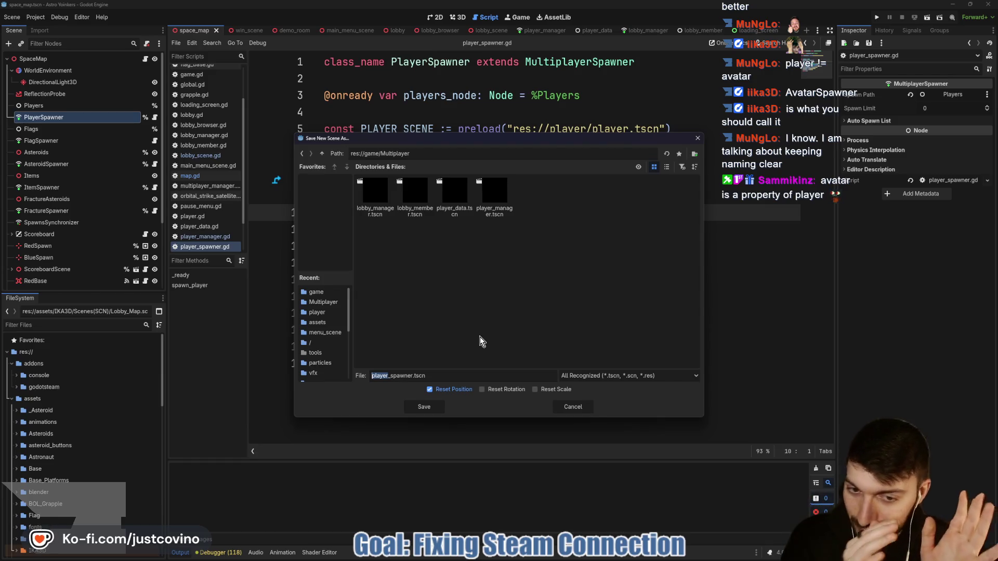
{"action": "type", "text": "avart"}
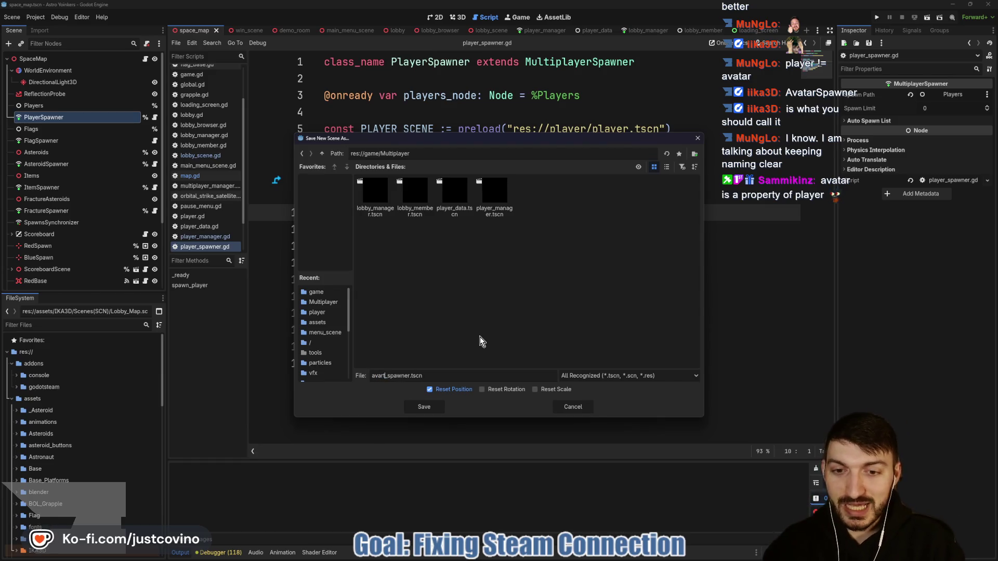
{"action": "key", "text": "BackSpace"}
{"action": "key", "text": "BackSpace"}
{"action": "key", "text": "BackSpace"}
{"action": "type", "text": "atar"}
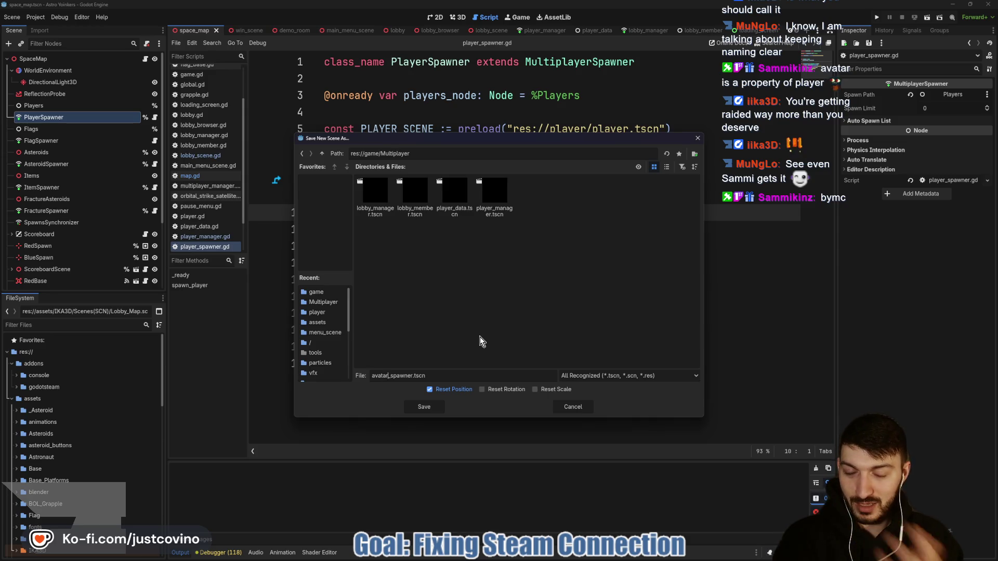
{"action": "left_click_drag", "start_coordinate": [440, 375], "coordinate": [381, 375]}
{"action": "triple_click", "coordinate": [382, 378]}
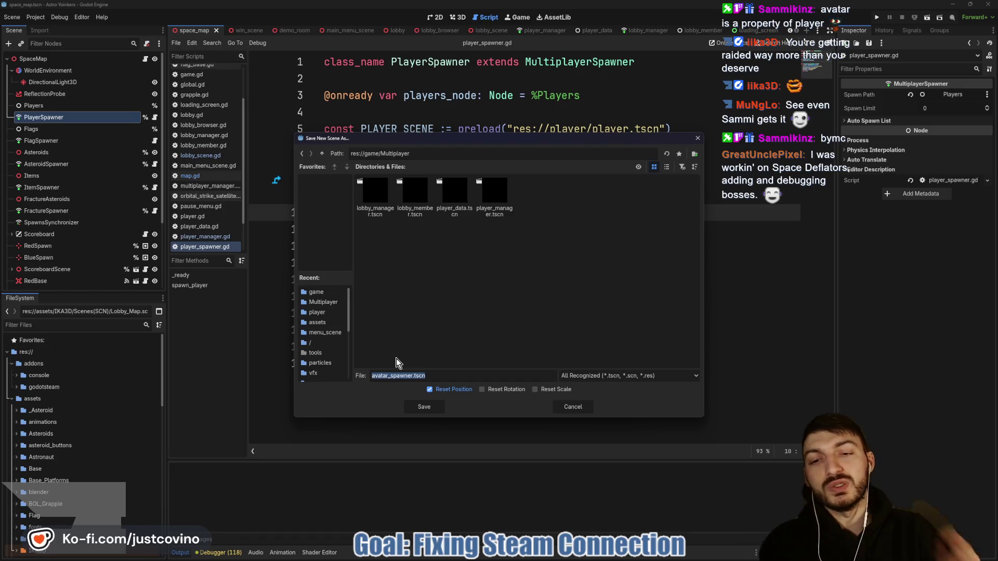
{"action": "left_click", "coordinate": [423, 407]}
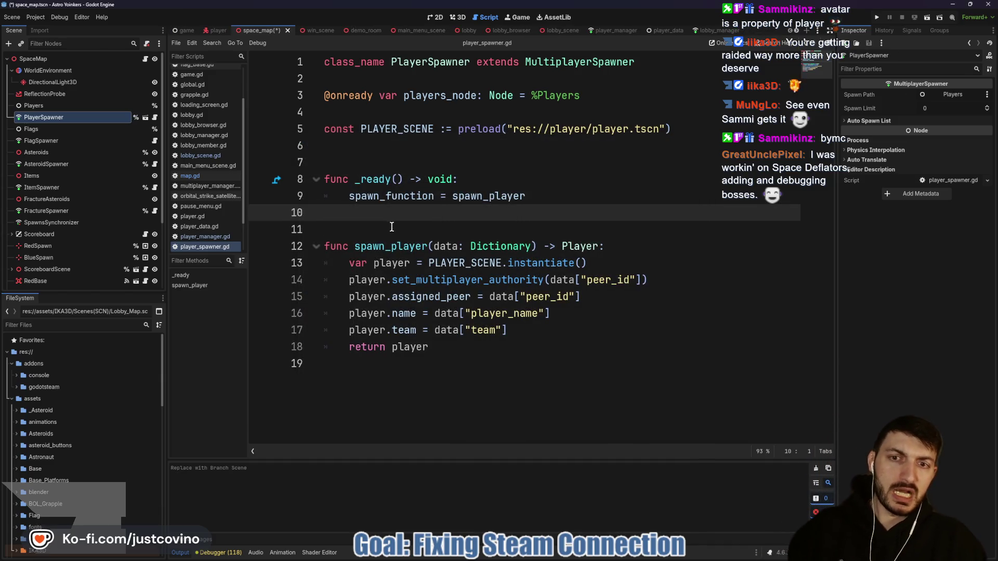
Bring up the Astro Yoinkers Steam page and scroll through its media and description
{"action": "key", "text": "alt+Tab"}
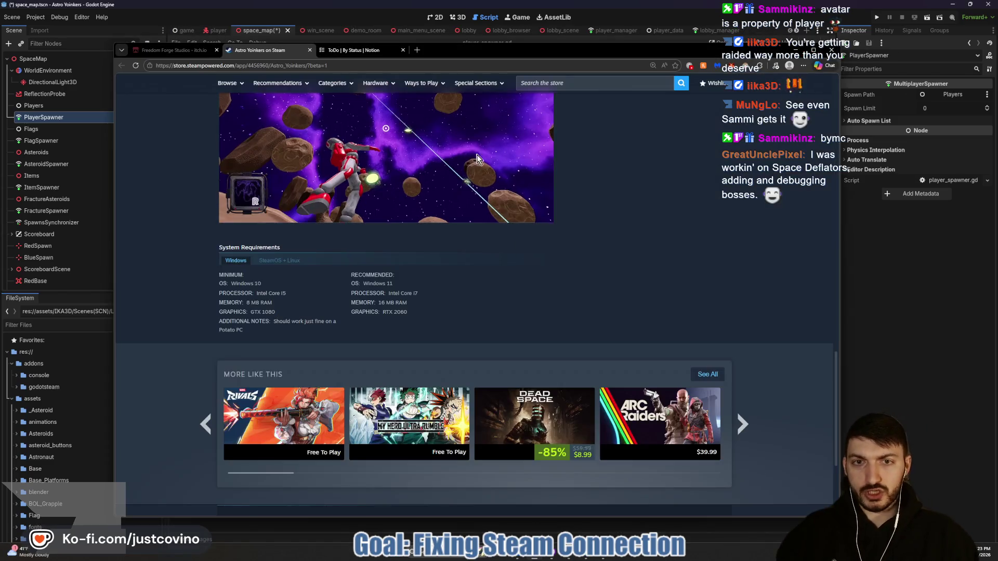
{"action": "scroll", "coordinate": [490, 179], "scroll_direction": "up", "scroll_amount": 15}
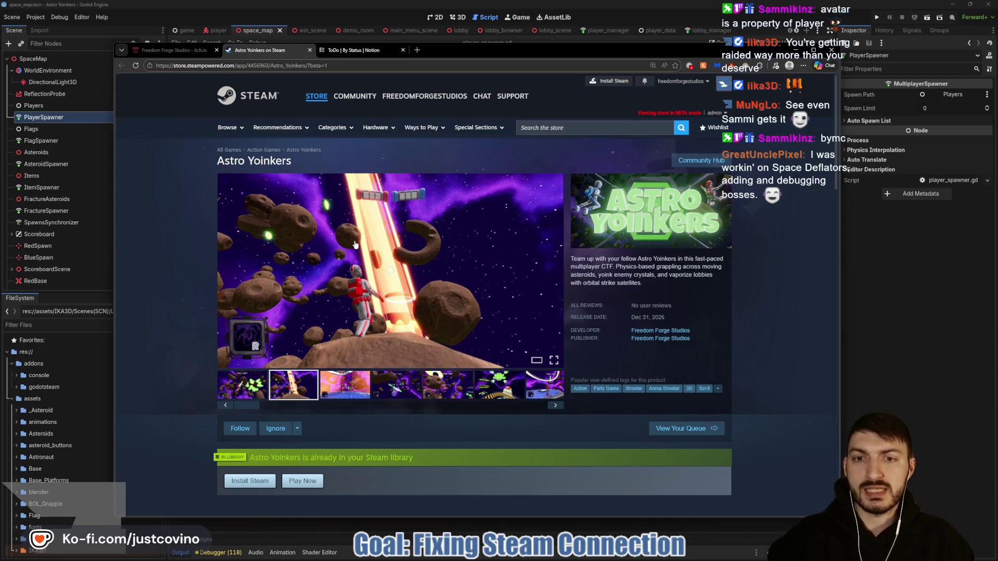
{"action": "scroll", "coordinate": [385, 286], "scroll_direction": "down", "scroll_amount": 7}
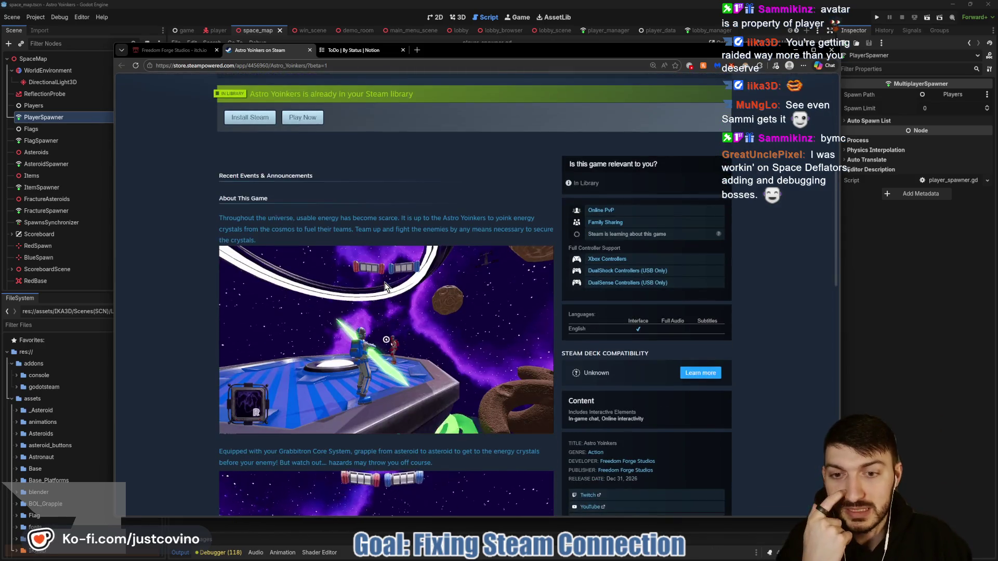
{"action": "scroll", "coordinate": [385, 286], "scroll_direction": "down", "scroll_amount": 2}
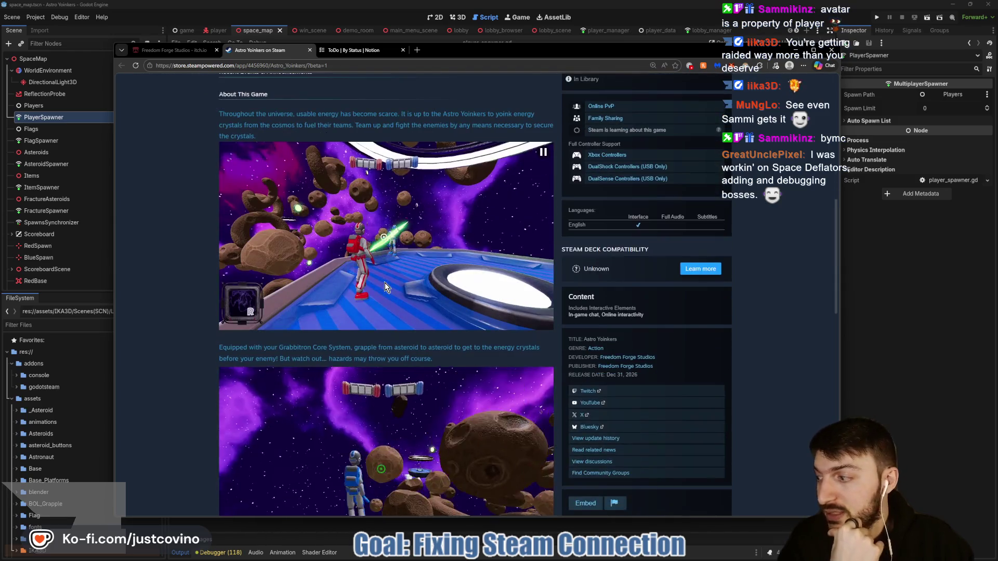
{"action": "scroll", "coordinate": [413, 252], "scroll_direction": "down", "scroll_amount": 4}
{"action": "scroll", "coordinate": [421, 268], "scroll_direction": "down", "scroll_amount": 2}
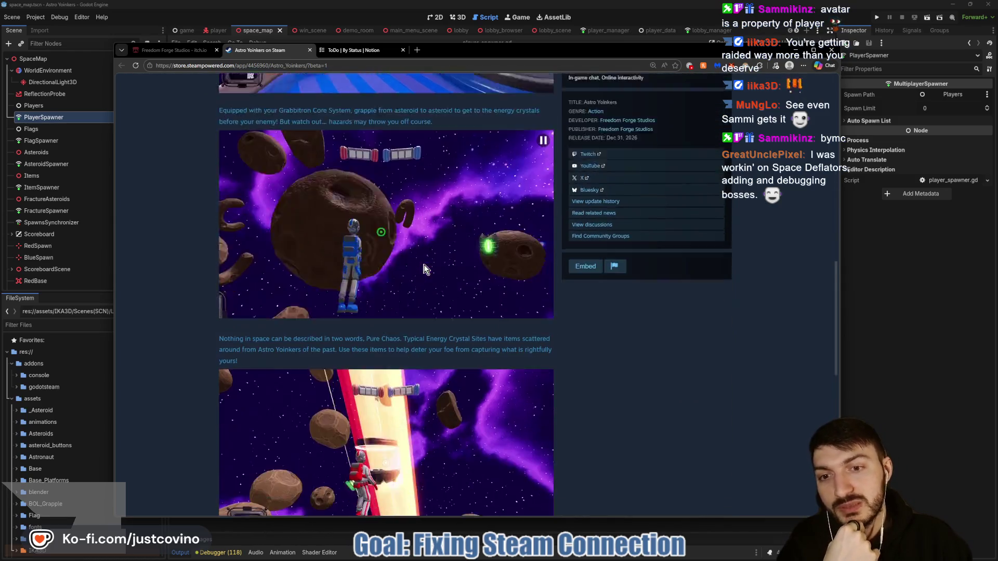
{"action": "scroll", "coordinate": [423, 269], "scroll_direction": "up", "scroll_amount": 6}
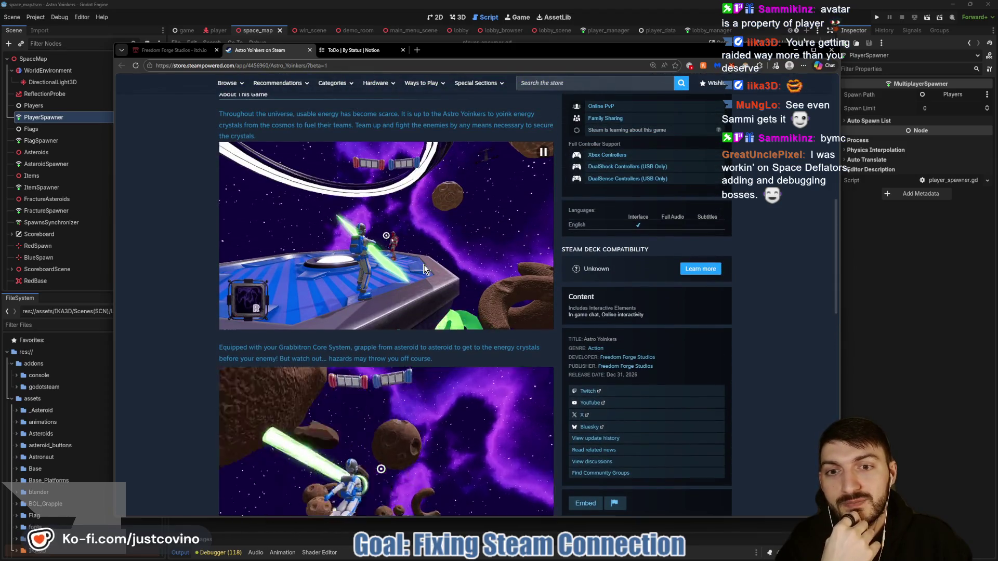
{"action": "scroll", "coordinate": [424, 269], "scroll_direction": "up", "scroll_amount": 3}
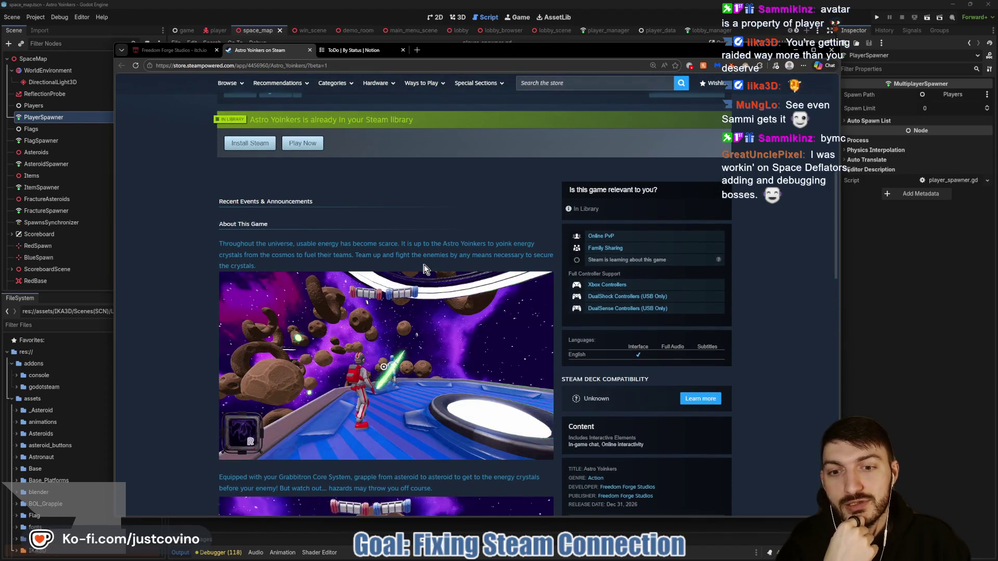
{"action": "scroll", "coordinate": [423, 268], "scroll_direction": "down", "scroll_amount": 2}
{"action": "scroll", "coordinate": [424, 268], "scroll_direction": "down", "scroll_amount": 7}
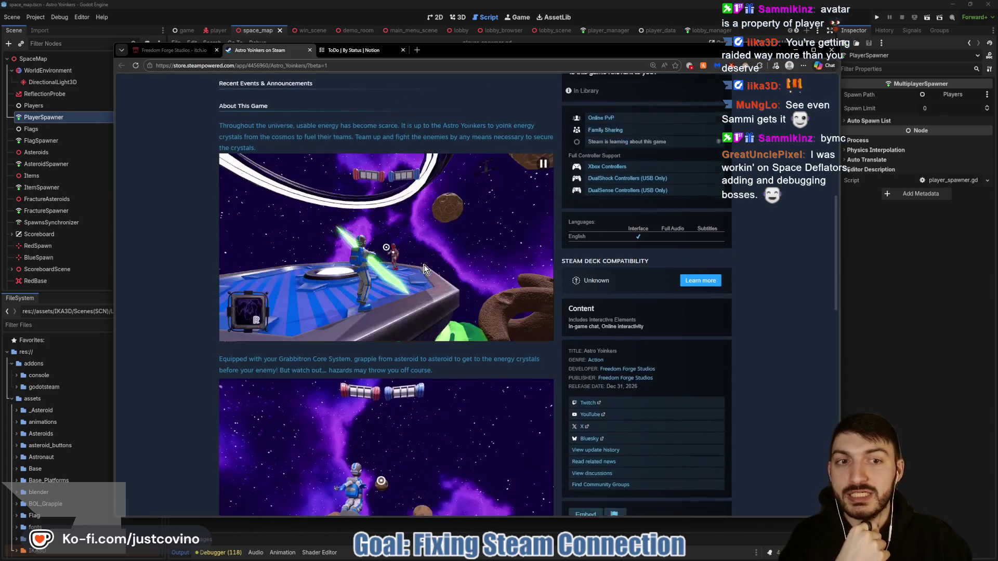
{"action": "scroll", "coordinate": [424, 275], "scroll_direction": "up", "scroll_amount": 15}
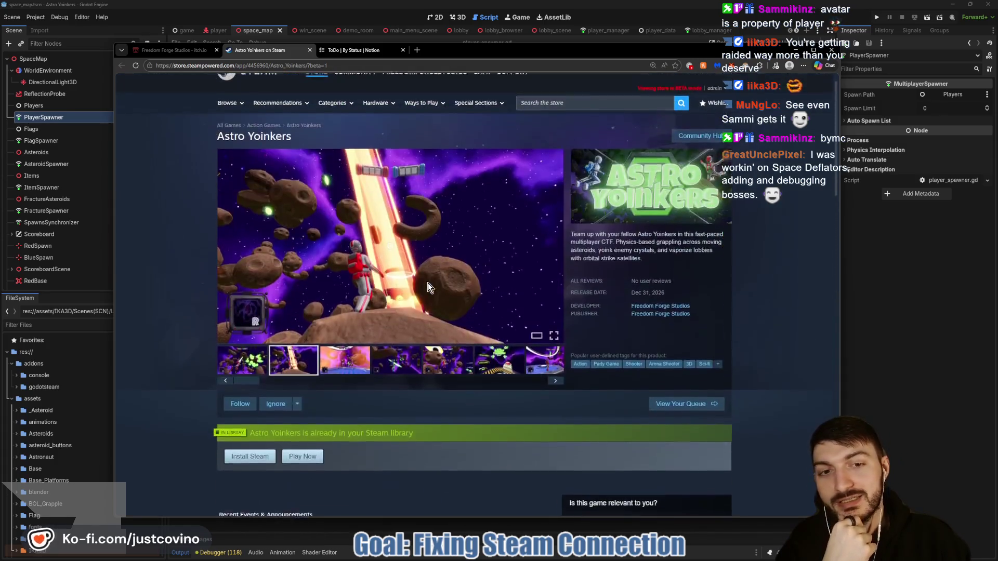
{"action": "scroll", "coordinate": [758, 318], "scroll_direction": "down", "scroll_amount": 6}
Circle the controller support details, then return to the spawner script in Godot
{"action": "mouse_move", "coordinate": [636, 287]}
{"action": "left_mouse_down"}
{"action": "mouse_move", "coordinate": [533, 287]}
{"action": "mouse_move", "coordinate": [855, 364]}
{"action": "mouse_move", "coordinate": [637, 287]}
{"action": "left_mouse_up"}
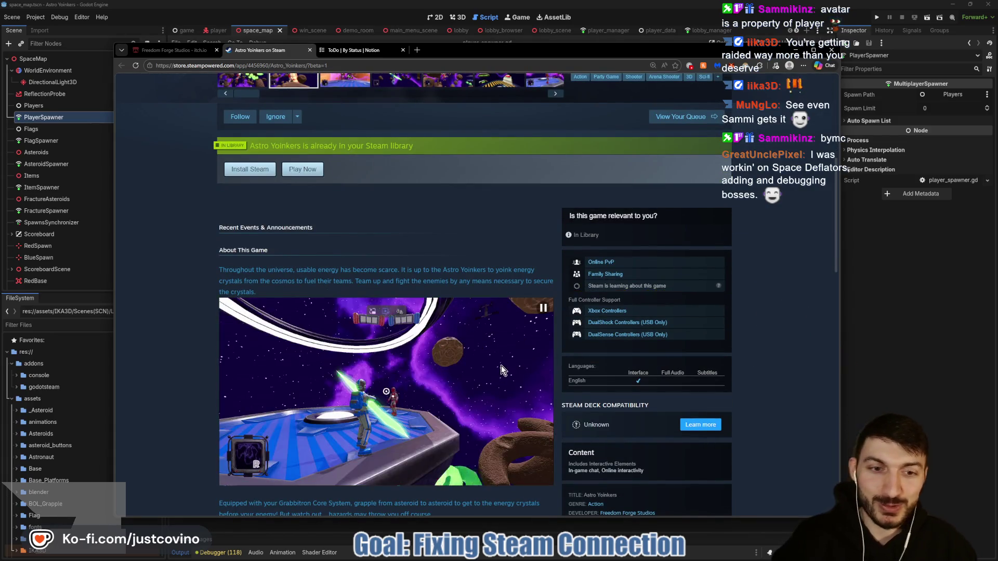
{"action": "scroll", "coordinate": [385, 312], "scroll_direction": "down", "scroll_amount": 4}
{"action": "scroll", "coordinate": [390, 323], "scroll_direction": "up", "scroll_amount": 15}
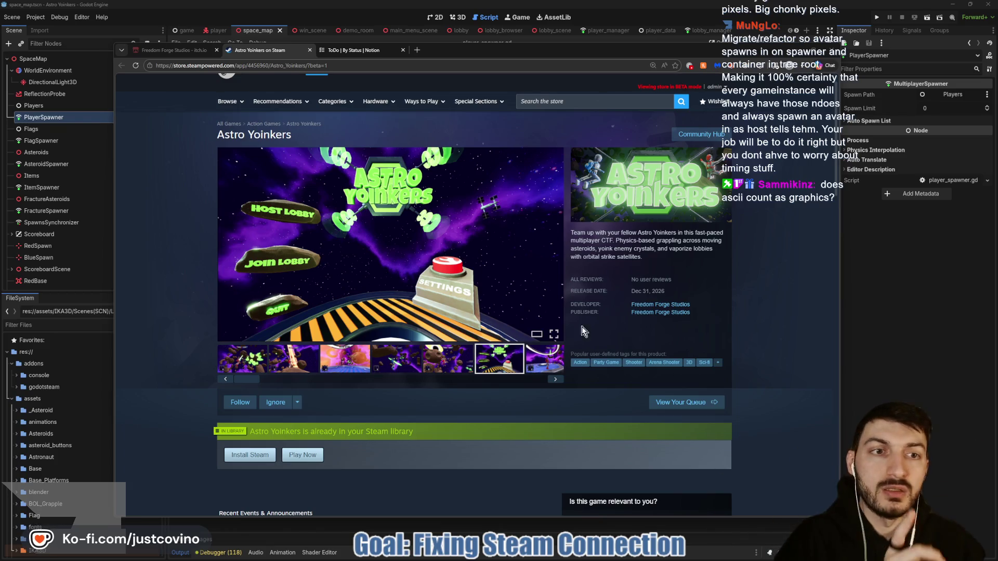
{"action": "left_click", "coordinate": [876, 345]}
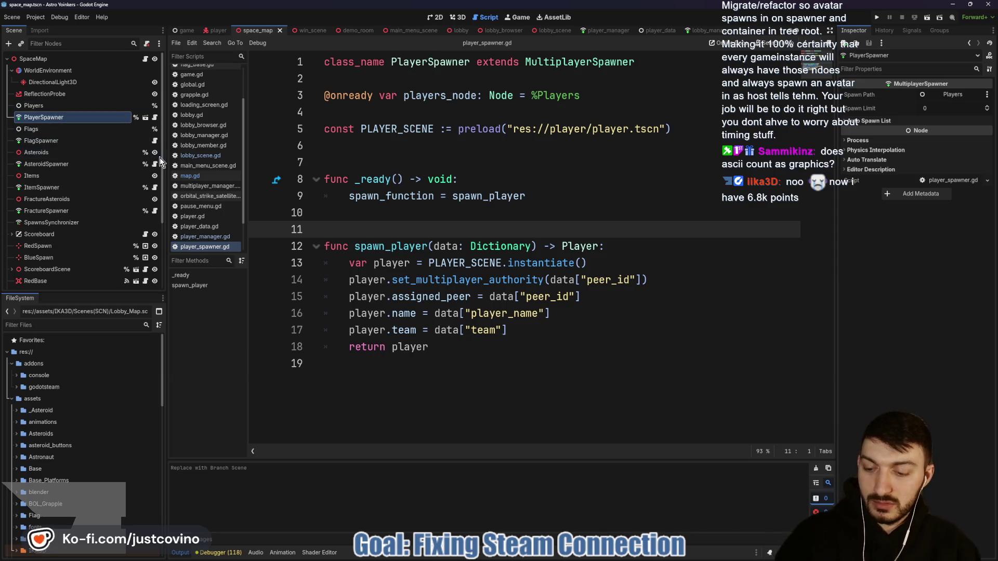
Draw an arrow to PlayerSpawner and mark the Players node in the Scene dock
{"action": "left_click_drag", "start_coordinate": [412, 115], "coordinate": [74, 115]}
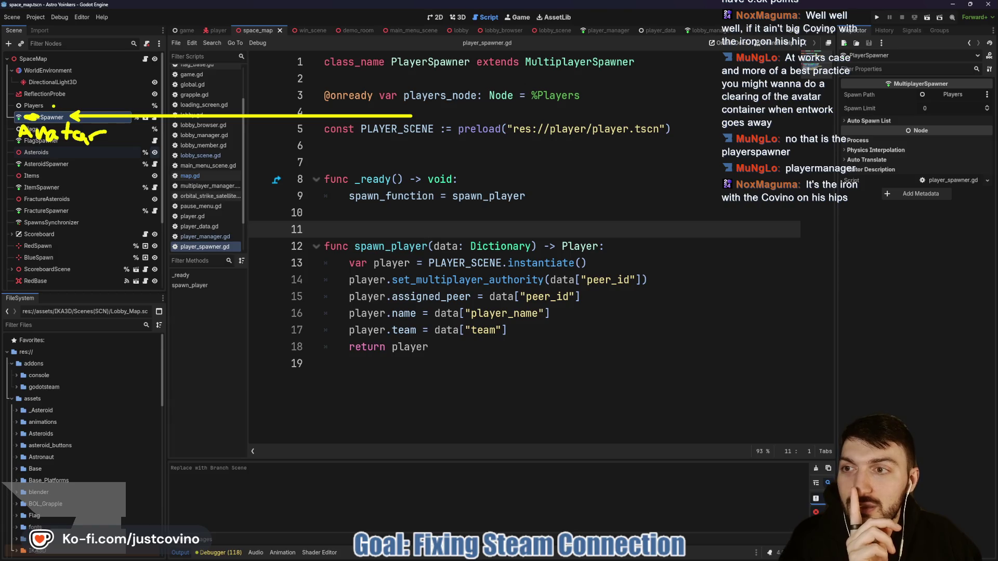
{"action": "mouse_move", "coordinate": [48, 97]}
{"action": "left_mouse_down"}
{"action": "mouse_move", "coordinate": [10, 98]}
{"action": "mouse_move", "coordinate": [31, 111]}
{"action": "left_mouse_up"}
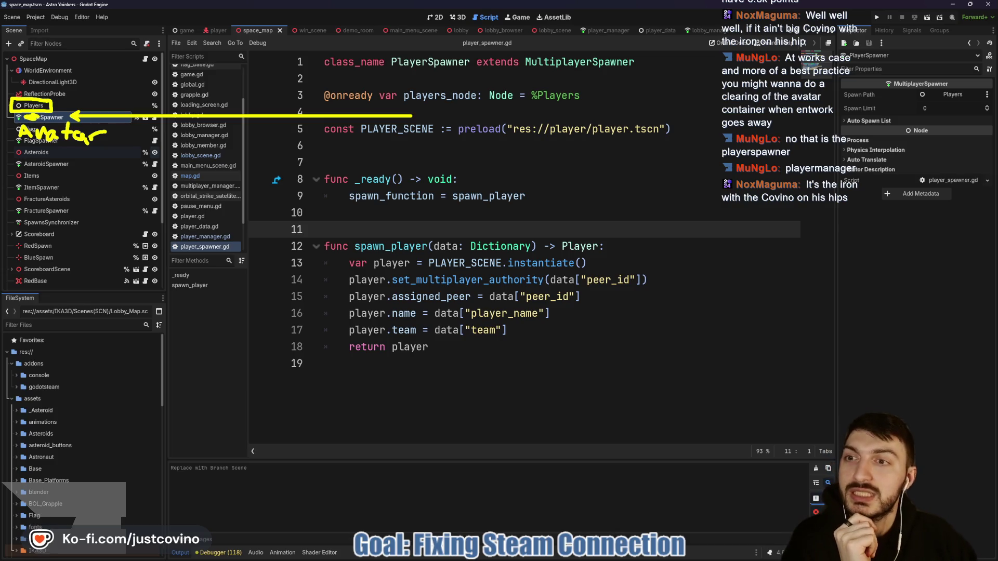
{"action": "left_click_drag", "start_coordinate": [65, 104], "coordinate": [99, 104]}
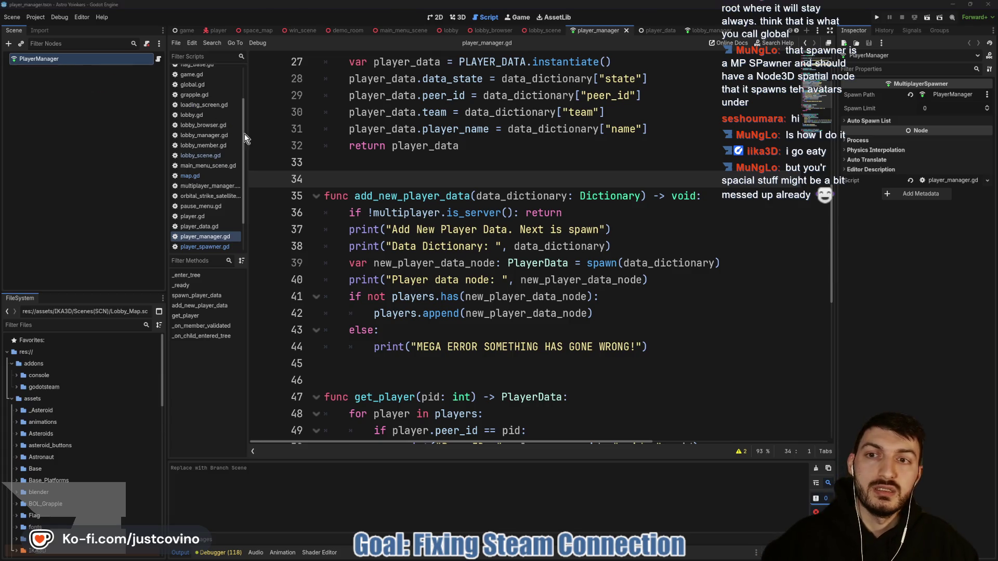
Open the game scene and select its Game root node
{"action": "left_click", "coordinate": [185, 30]}
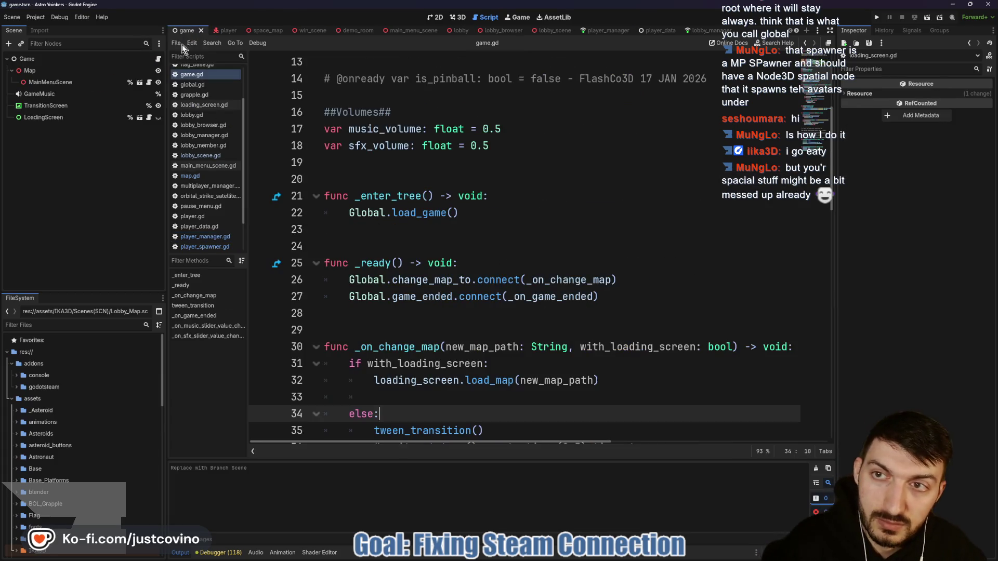
{"action": "left_click", "coordinate": [27, 59]}
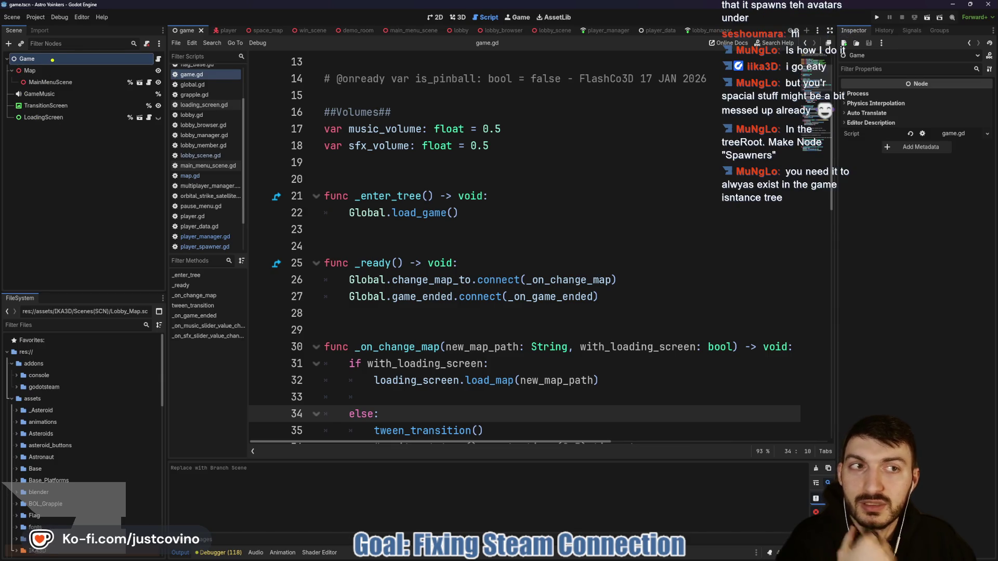
{"action": "left_click", "coordinate": [45, 17]}
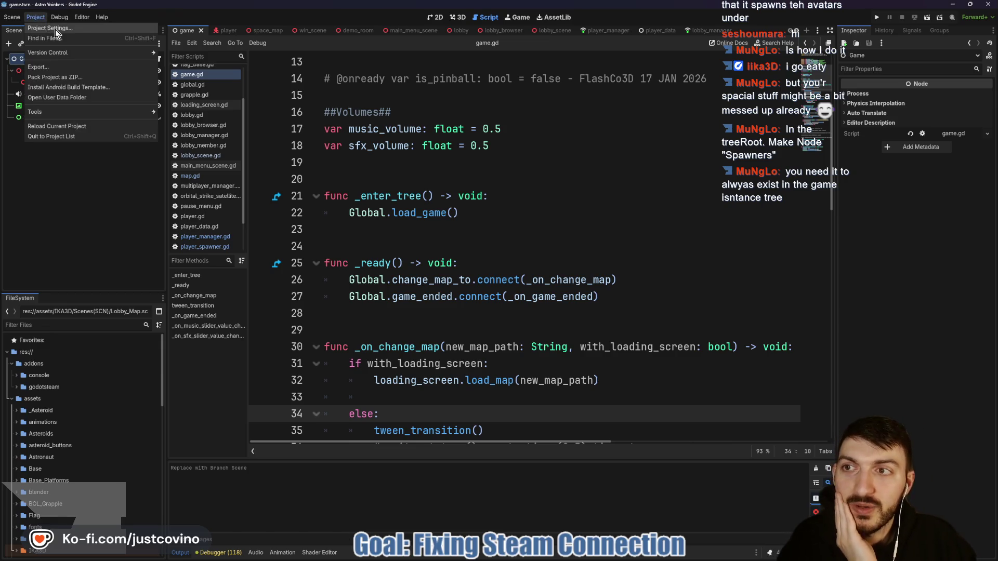
{"action": "left_click", "coordinate": [55, 29]}
{"action": "left_click", "coordinate": [352, 101]}
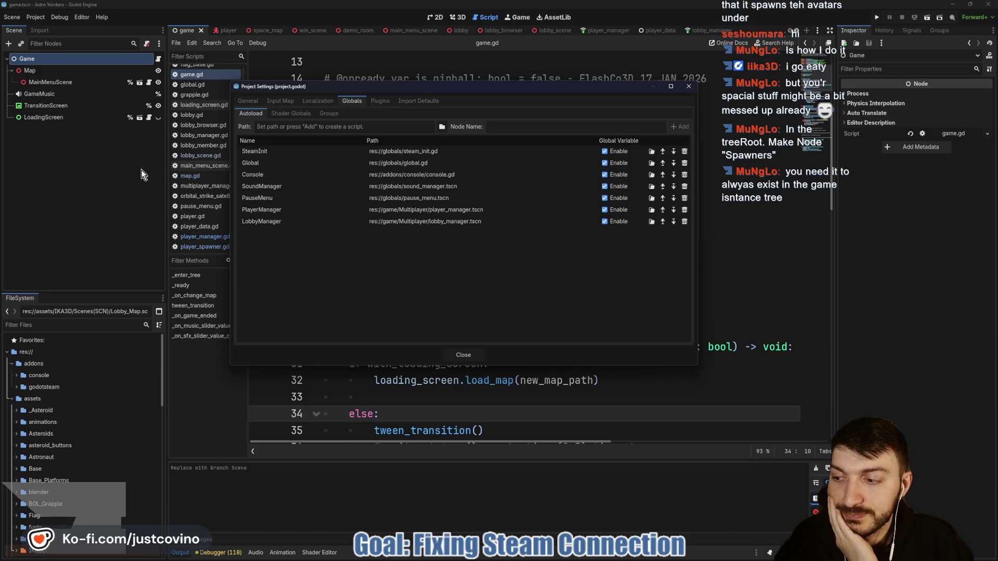
{"action": "left_click", "coordinate": [463, 353]}
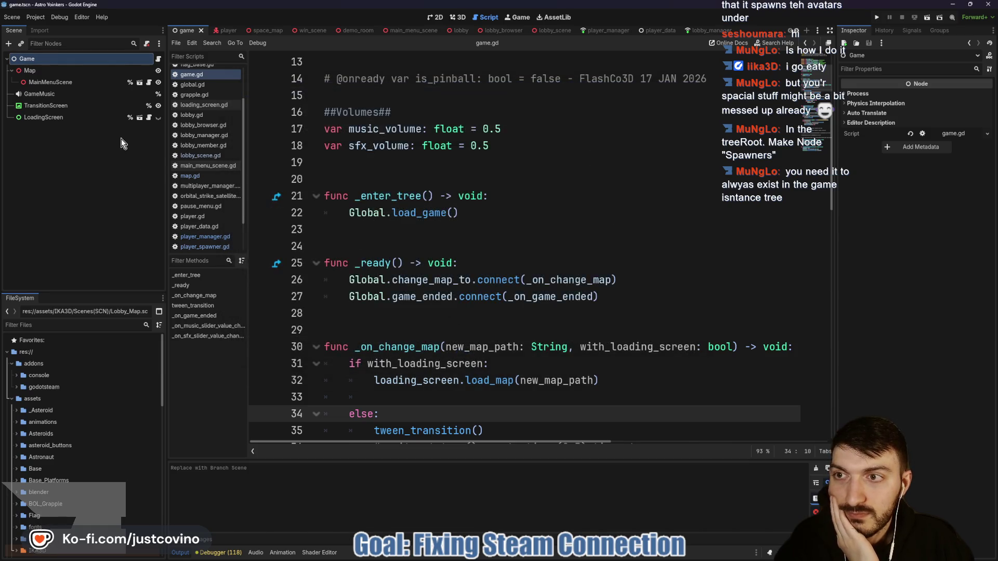